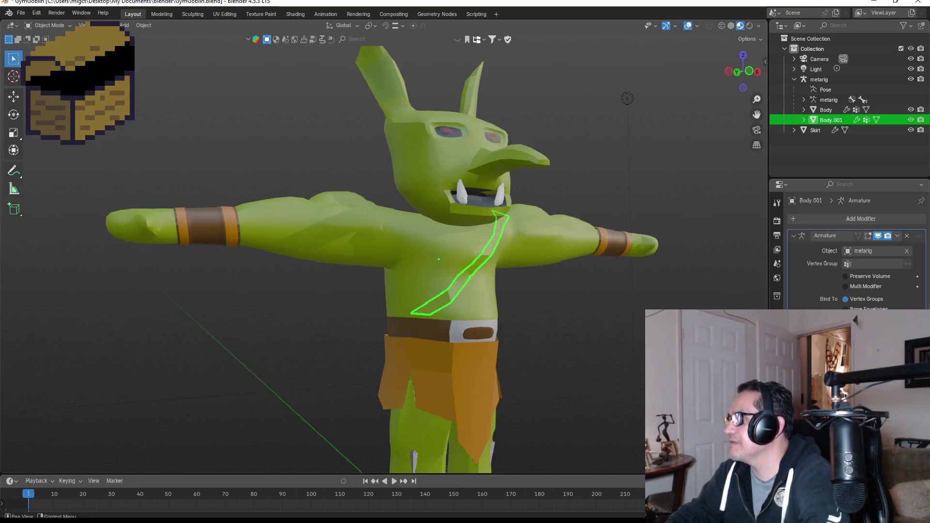
# Assign the Brown material slot to the chest strap's faces on Body.001.
pyautogui.click(777, 399)
pyautogui.click(813, 252)
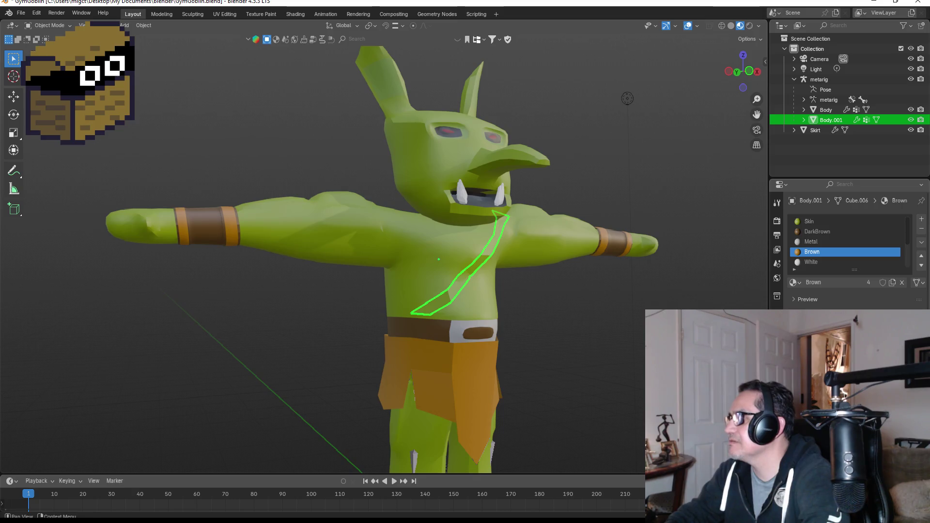
pyautogui.press('Tab')
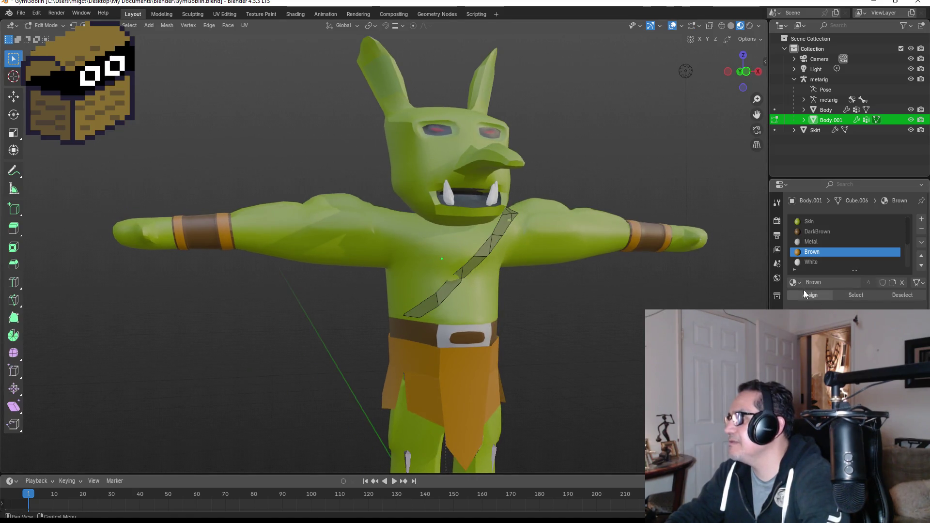
pyautogui.click(808, 295)
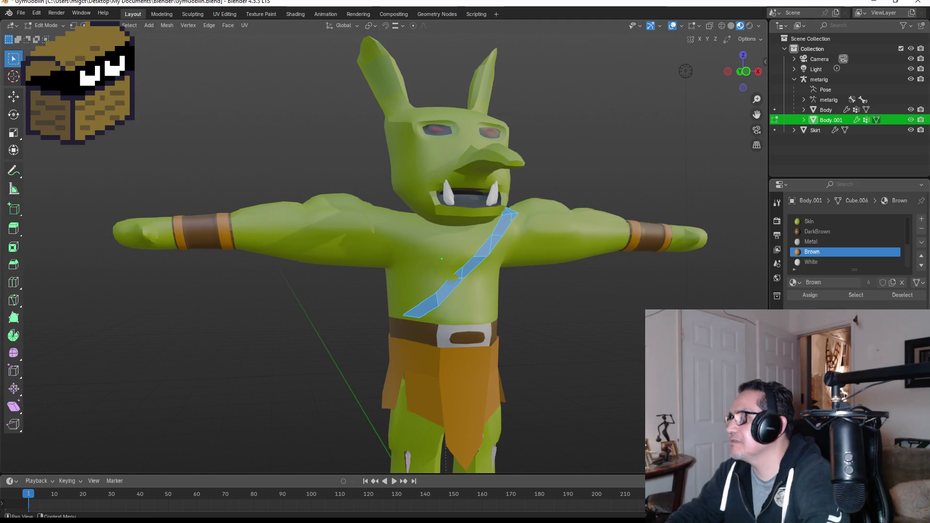
pyautogui.press('Tab')
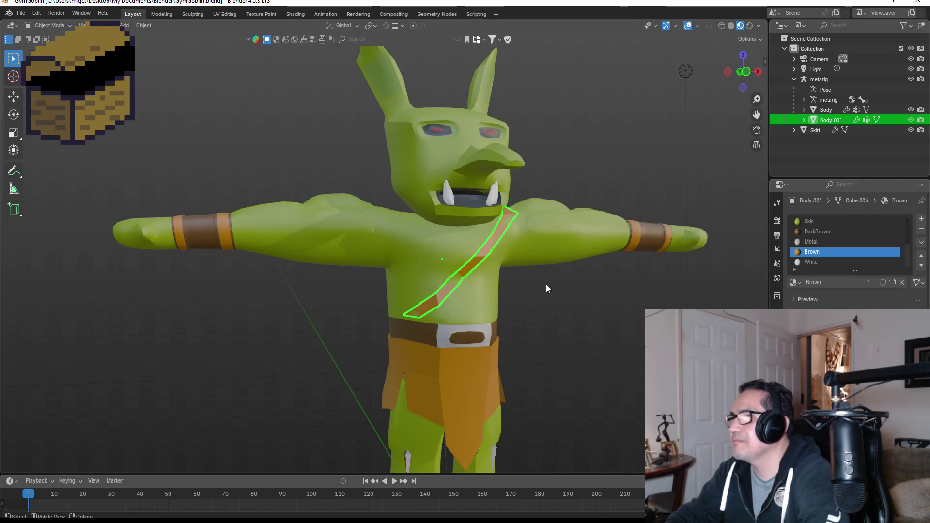
# Reselect the chest strap and extrude its faces outward to give it thickness.
pyautogui.moveTo(546, 285); pyautogui.dragTo(581, 288)
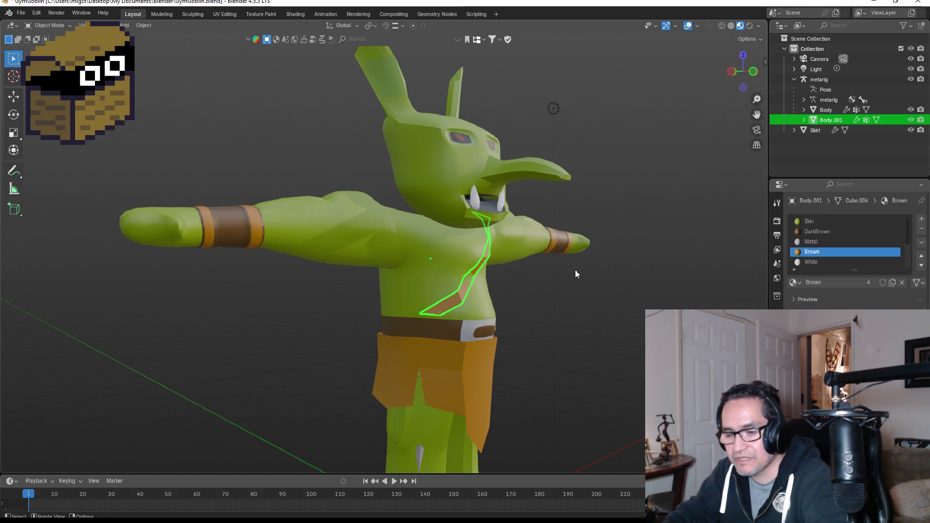
pyautogui.press('alt')
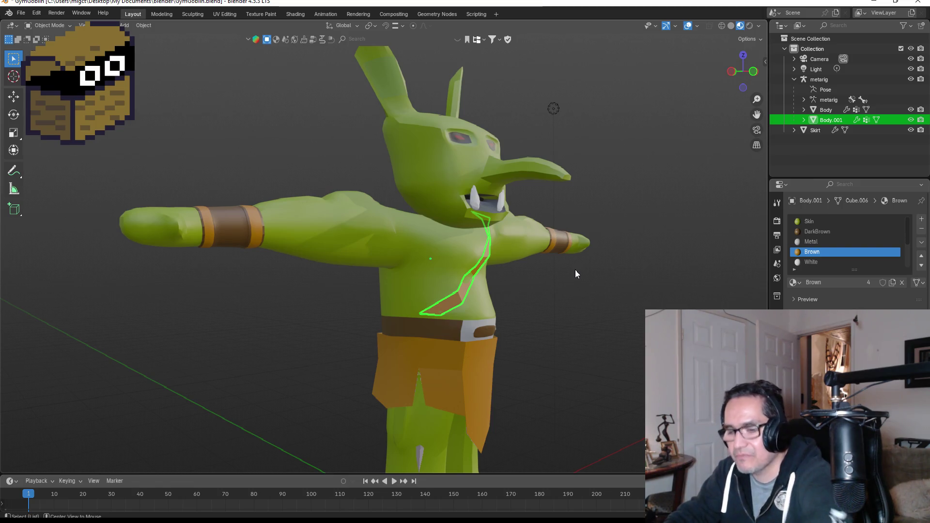
pyautogui.click(484, 246)
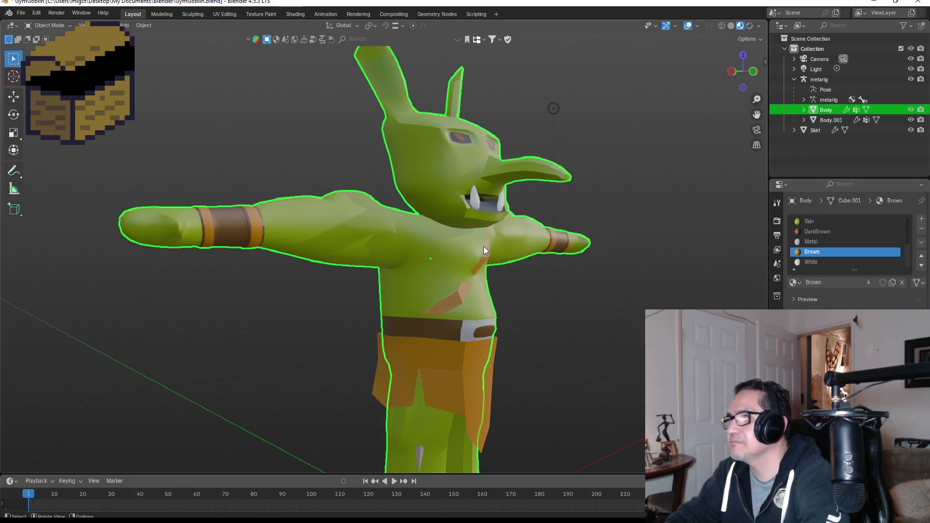
pyautogui.click(487, 249)
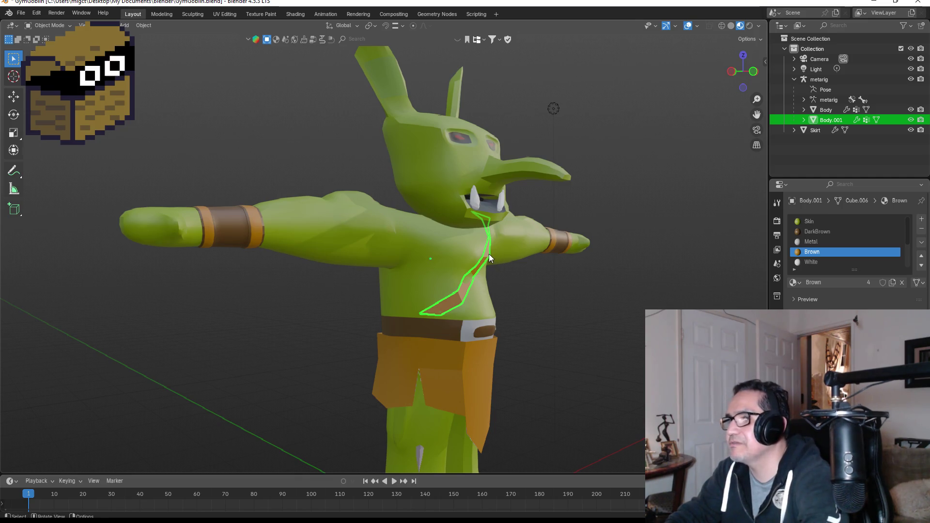
pyautogui.press('Tab')
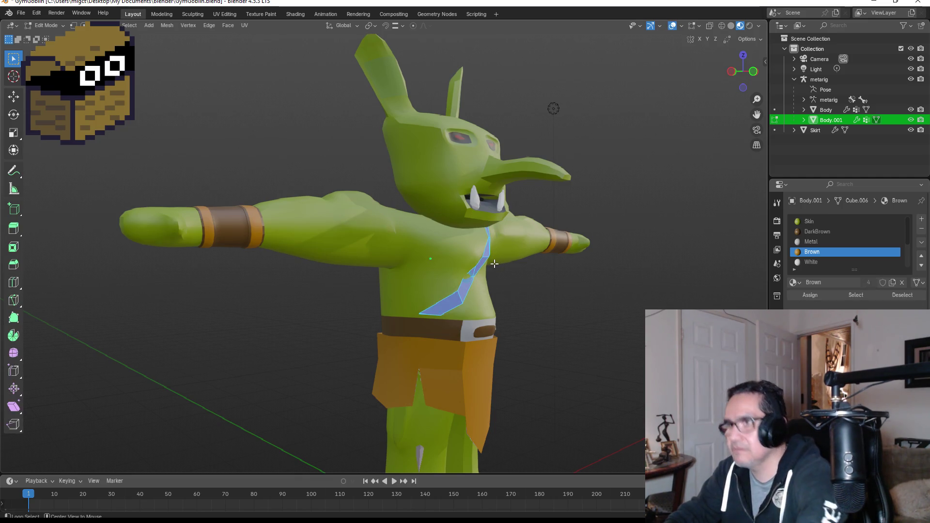
pyautogui.hotkey('alt', 'e')
pyautogui.click(476, 263)
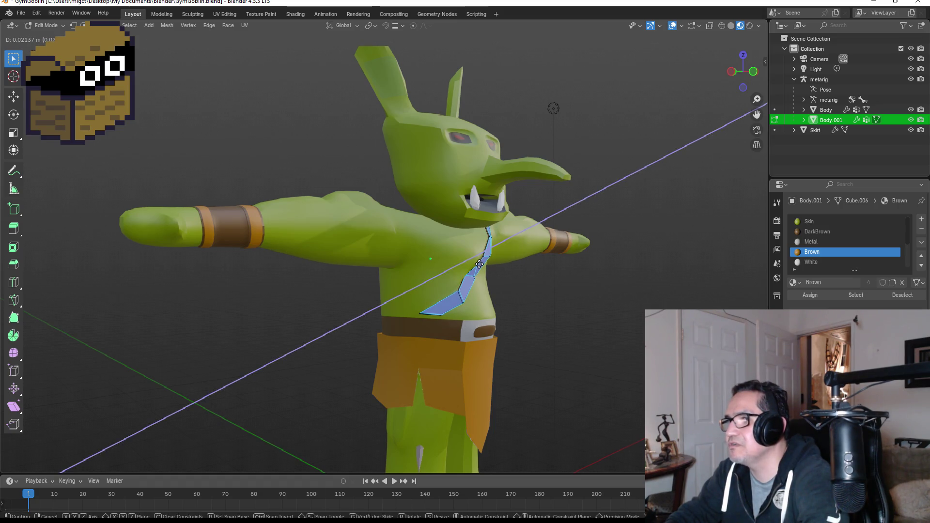
pyautogui.click(547, 271)
# Inspect the brown strap from the front view and while orbiting the torso.
pyautogui.press('KP_1')
pyautogui.press('Tab')
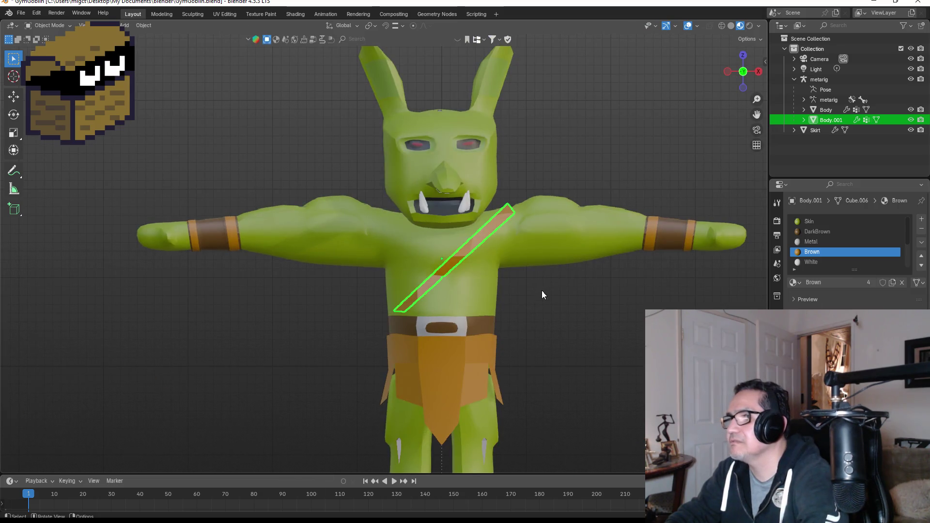
pyautogui.scroll(3, 542, 290)
pyautogui.hotkey('alt', 'a')
pyautogui.scroll(-3, 485, 261)
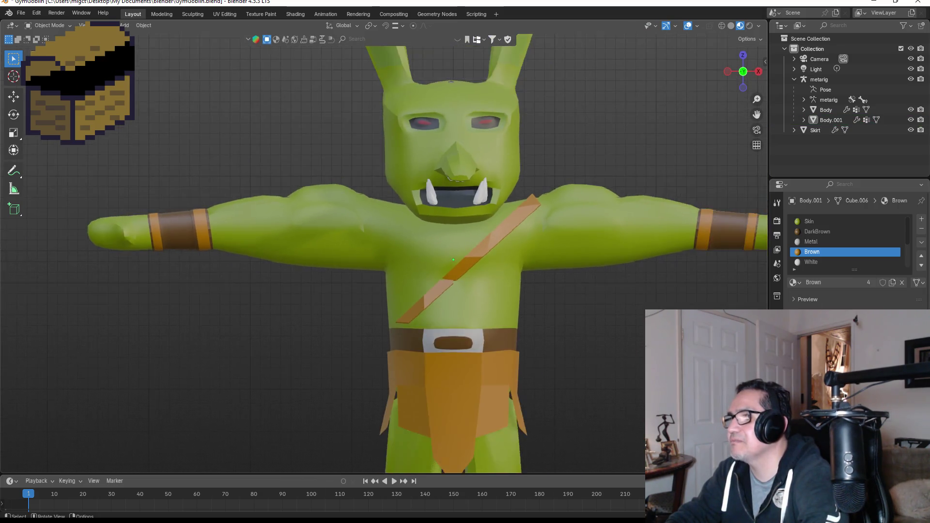
pyautogui.moveTo(688, 315); pyautogui.dragTo(580, 325)
pyautogui.press('KP_1')
pyautogui.scroll(-3, 562, 339)
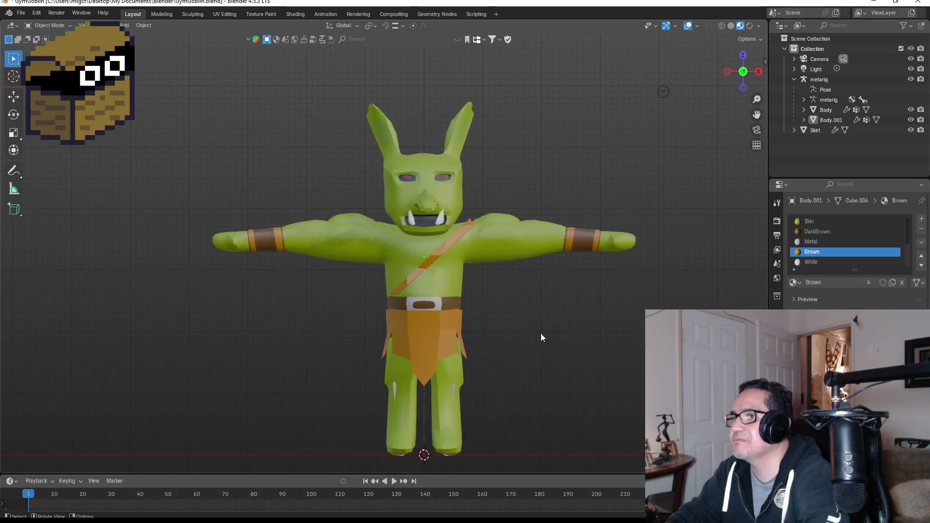
pyautogui.click(442, 280)
pyautogui.click(526, 316)
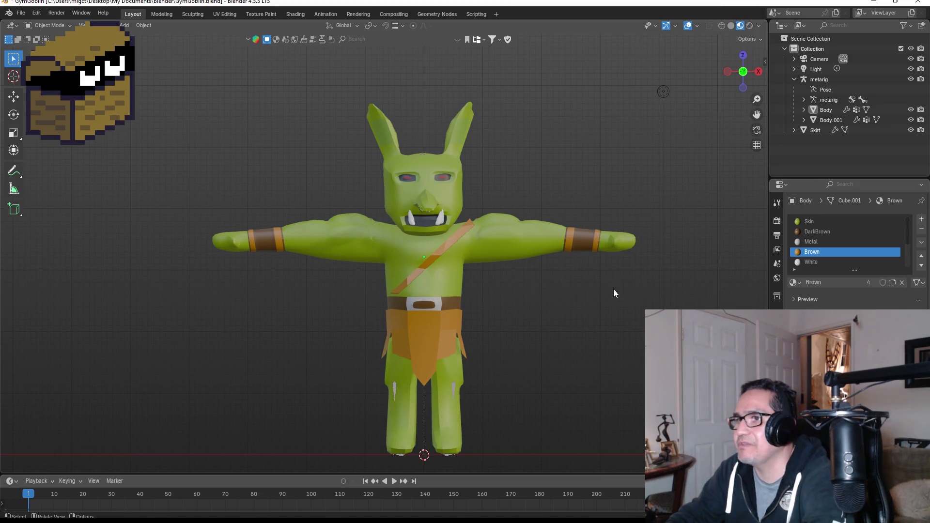
pyautogui.moveTo(636, 297); pyautogui.dragTo(513, 266)
pyautogui.scroll(2, 515, 272)
pyautogui.click(445, 282)
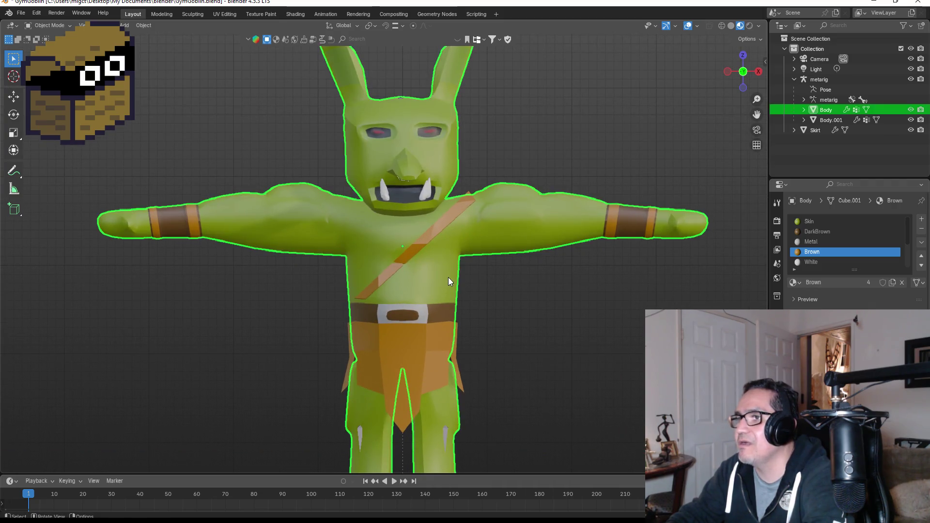
pyautogui.moveTo(627, 291)
pyautogui.mouseDown()
pyautogui.moveTo(531, 286)
pyautogui.moveTo(502, 302)
pyautogui.moveTo(552, 309)
pyautogui.moveTo(508, 321)
pyautogui.moveTo(513, 293)
pyautogui.mouseUp()
pyautogui.scroll(-3, 487, 318)
pyautogui.scroll(2, 486, 315)
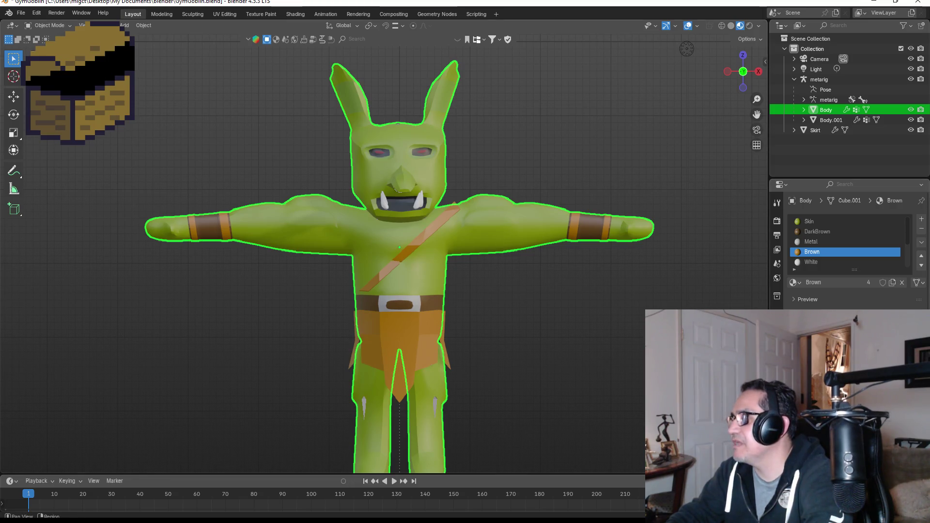
pyautogui.click(776, 202)
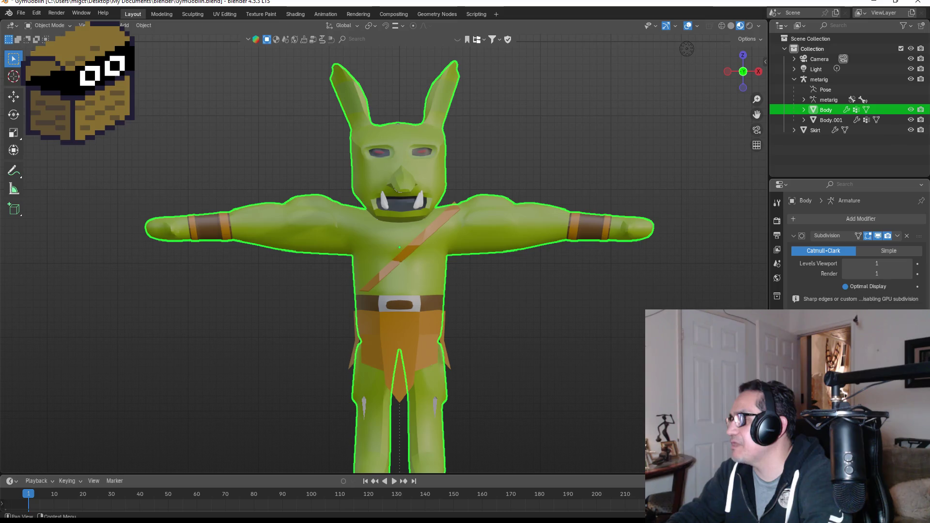
pyautogui.click(777, 398)
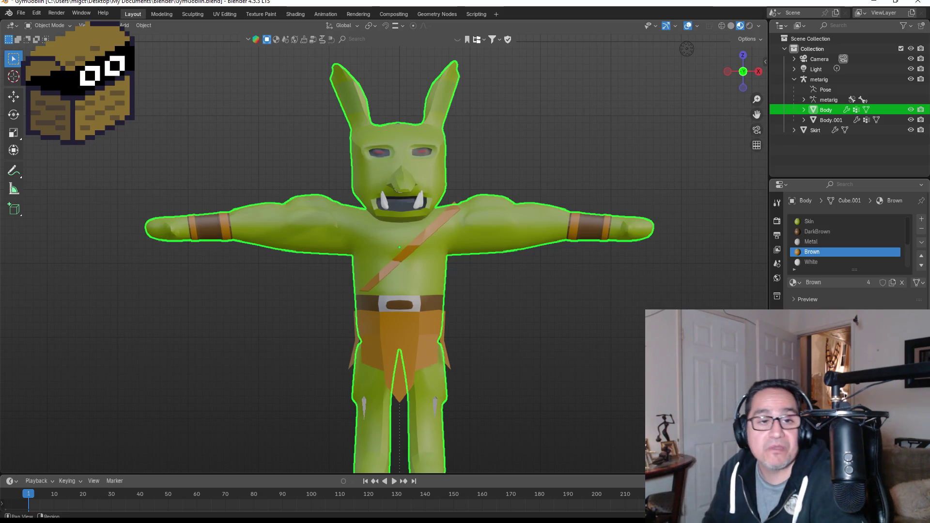
pyautogui.click(21, 13)
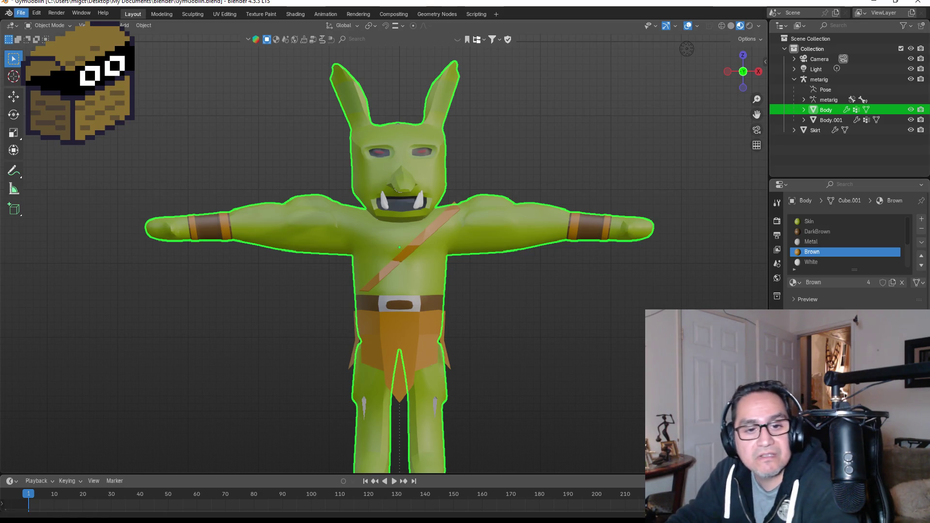
pyautogui.press('Escape')
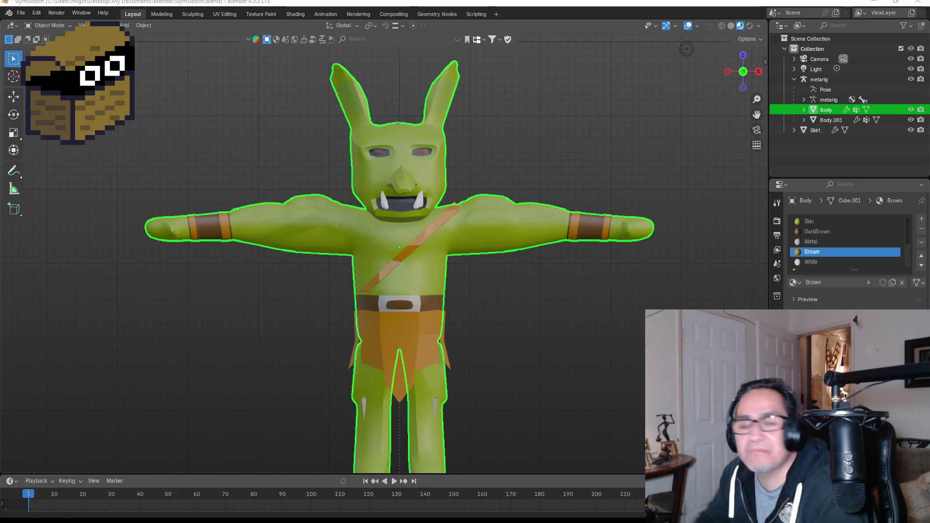
# Grab and reposition the chest strap on the goblin's torso.
pyautogui.click(542, 285)
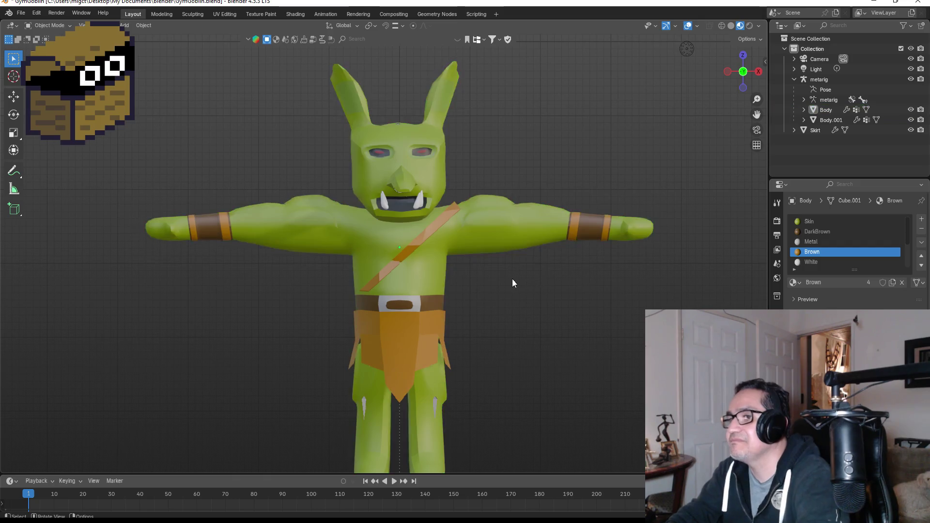
pyautogui.scroll(3, 422, 281)
pyautogui.click(425, 259)
pyautogui.press('g')
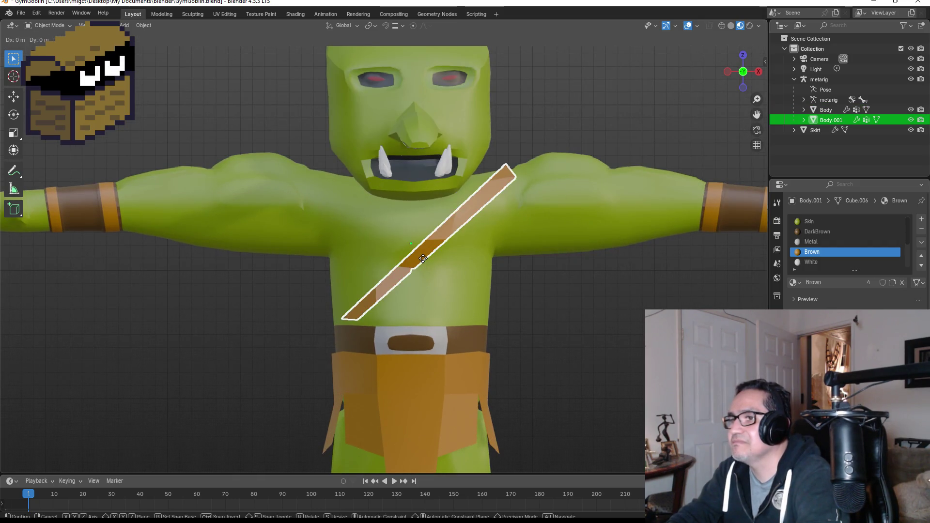
pyautogui.click(423, 264)
pyautogui.click(531, 284)
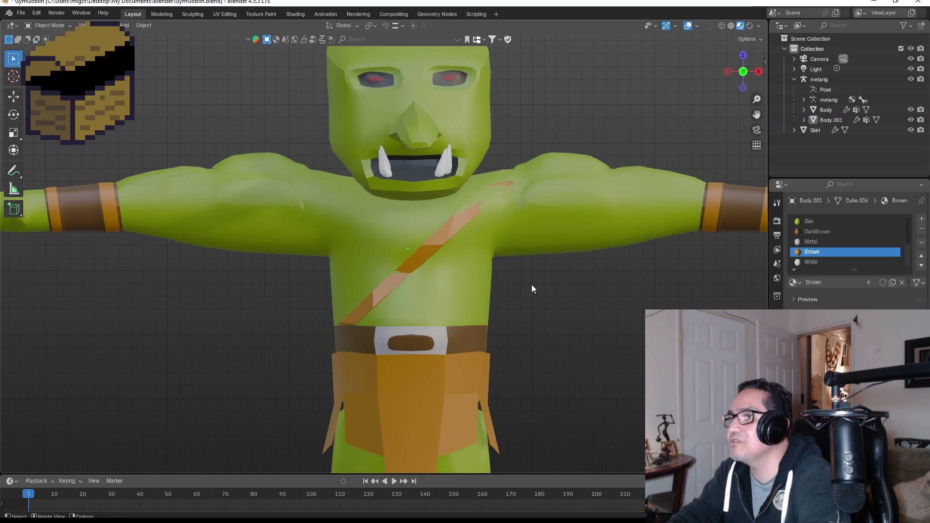
# From the right-side view, move the strap closer to the chest.
pyautogui.moveTo(520, 273)
pyautogui.mouseDown()
pyautogui.moveTo(554, 273)
pyautogui.moveTo(528, 252)
pyautogui.moveTo(479, 240)
pyautogui.mouseUp()
pyautogui.click(484, 242)
pyautogui.scroll(-3, 486, 239)
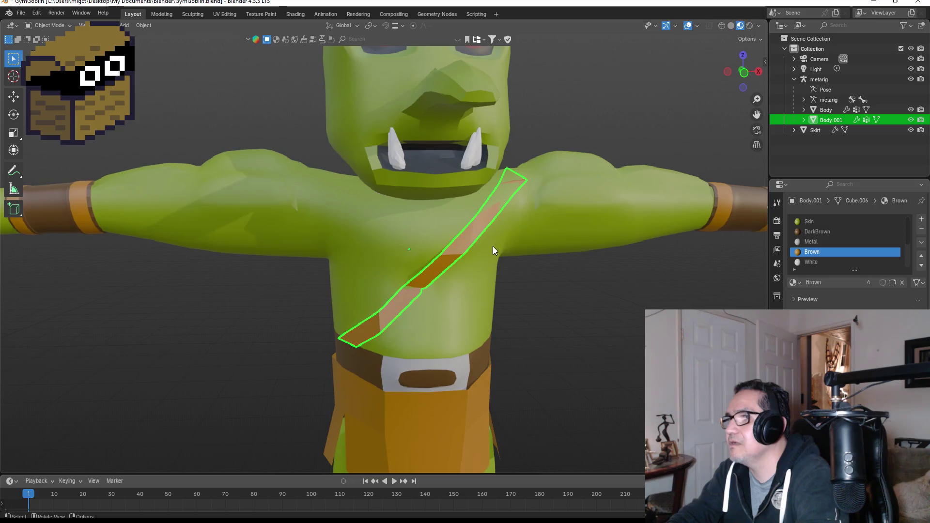
pyautogui.press('KP_3')
pyautogui.press('KP_1')
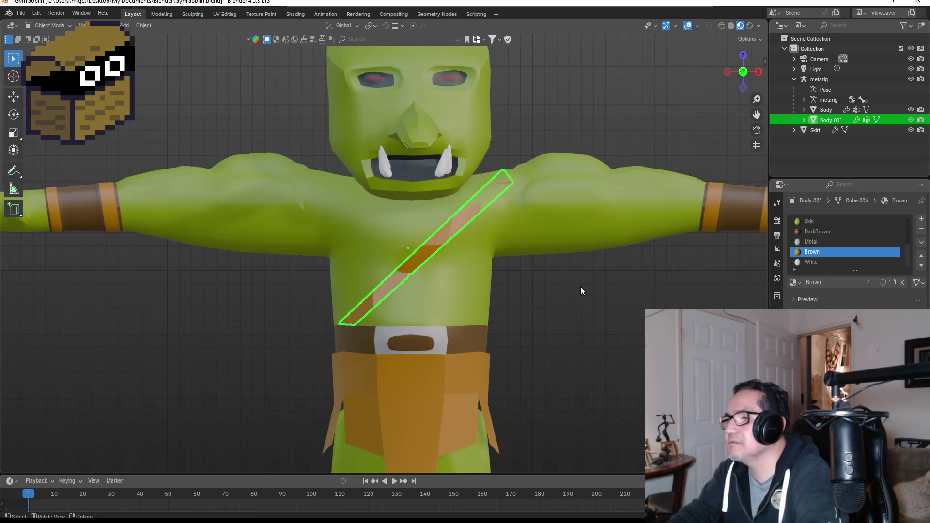
pyautogui.press('KP_3')
pyautogui.press('g')
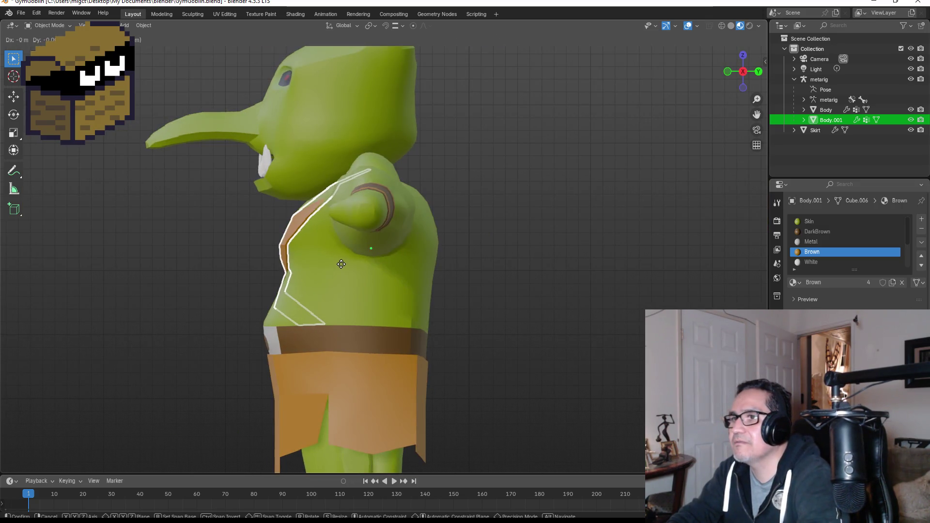
pyautogui.click(339, 264)
# Check the strap from the front, then switch to the browser's itch.io page.
pyautogui.moveTo(422, 270); pyautogui.dragTo(554, 271)
pyautogui.press('KP_1')
pyautogui.click(576, 308)
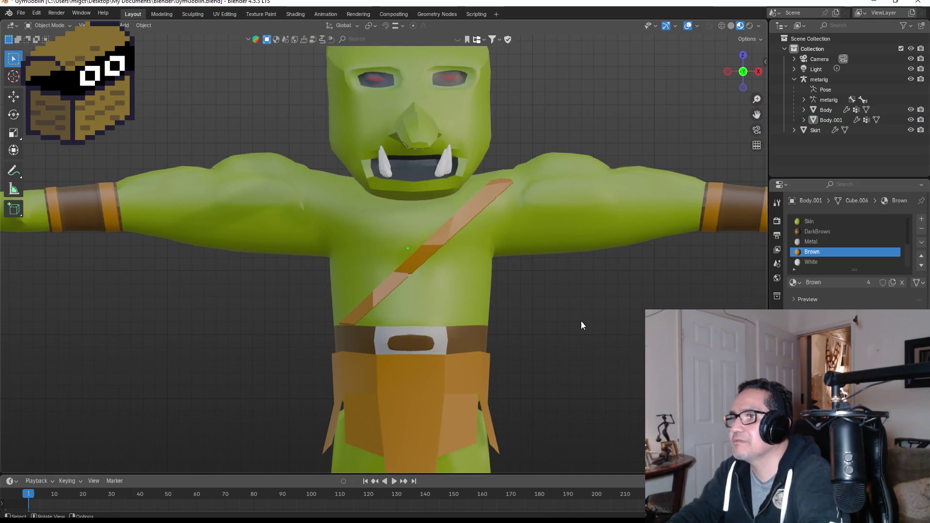
pyautogui.moveTo(560, 343)
pyautogui.mouseDown()
pyautogui.moveTo(579, 337)
pyautogui.moveTo(534, 343)
pyautogui.mouseUp()
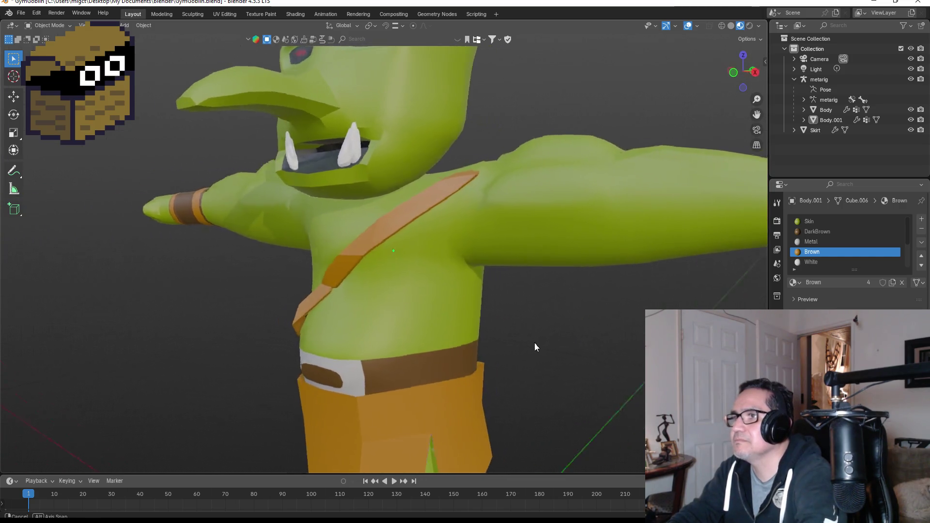
pyautogui.press('KP_1')
pyautogui.scroll(-3, 534, 342)
pyautogui.click(460, 286)
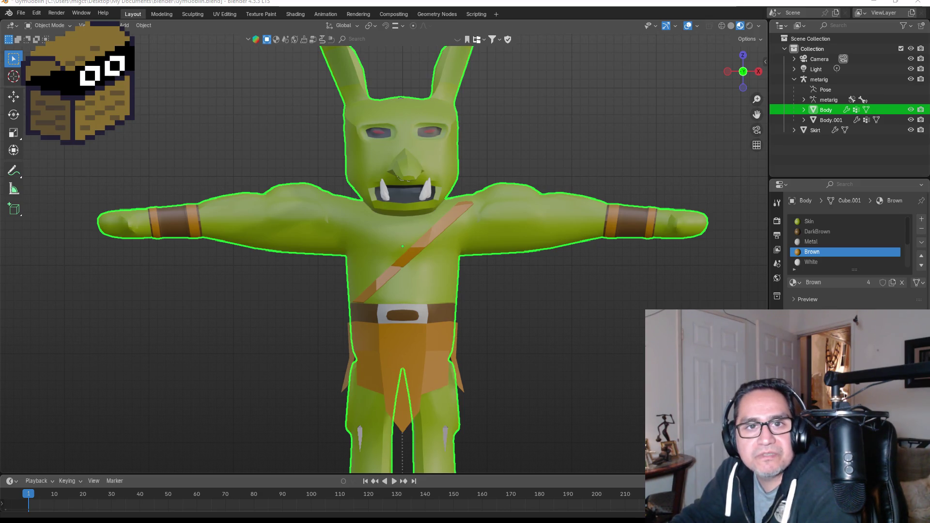
pyautogui.hotkey('alt', 'Tab')
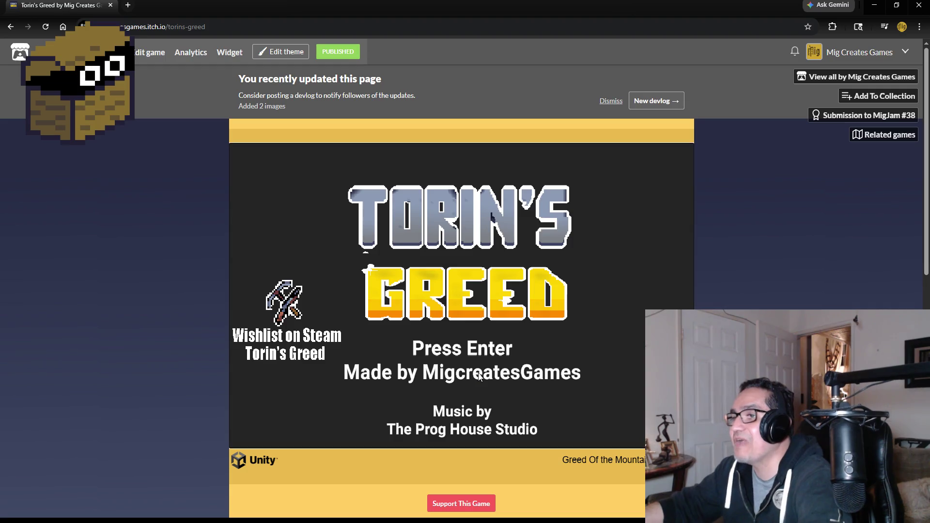
# Start Torin's Greed with mouse sensitivity at minimum, play, then close the game tab.
pyautogui.press('Return')
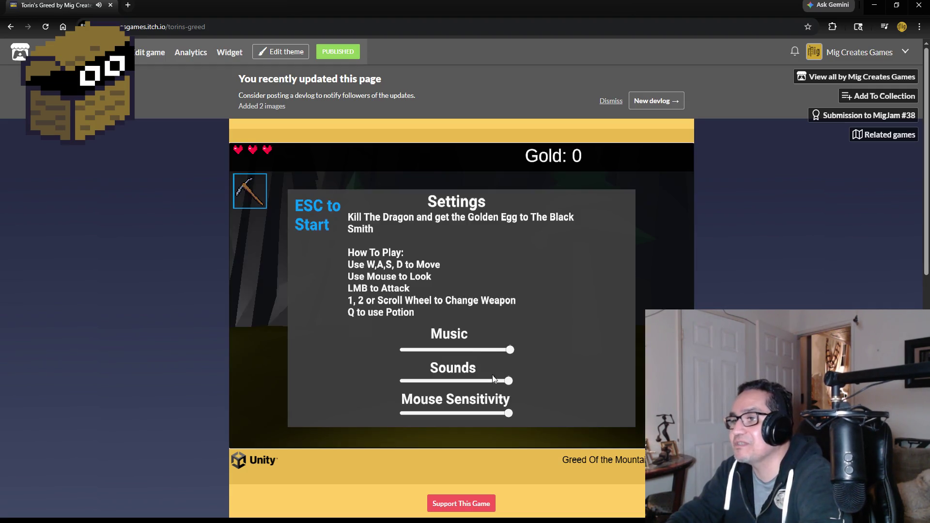
pyautogui.moveTo(506, 415); pyautogui.dragTo(286, 410)
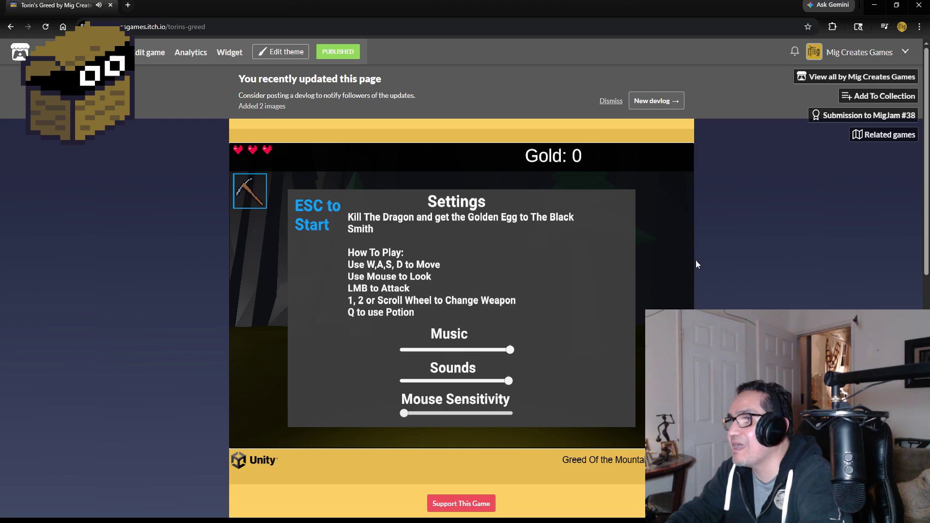
pyautogui.click(663, 245)
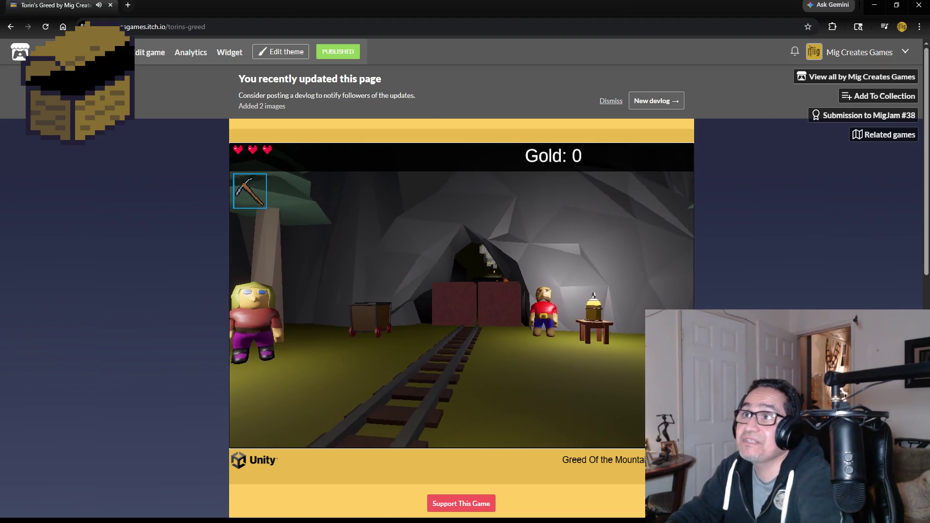
pyautogui.click(111, 5)
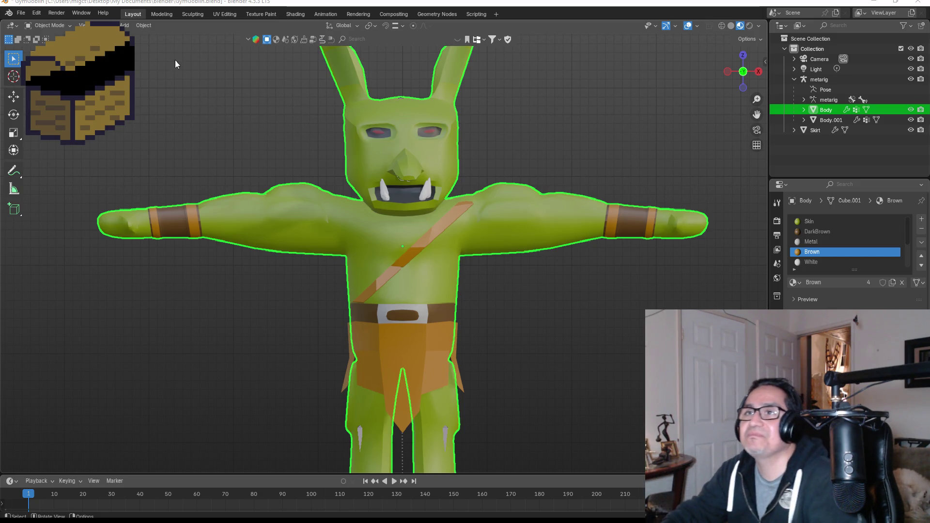
# Save GymGoblin.blend from the File menu, orbit to the side, and save again.
pyautogui.click(21, 12)
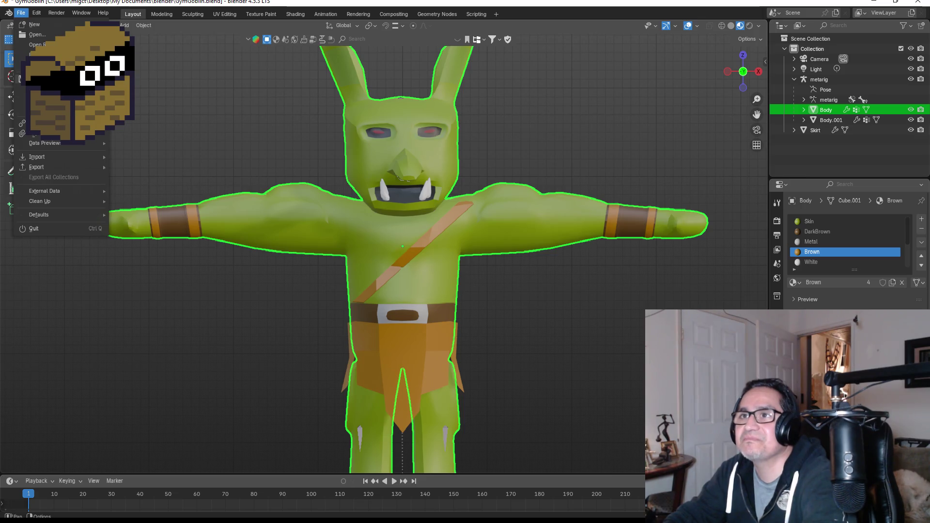
pyautogui.click(43, 79)
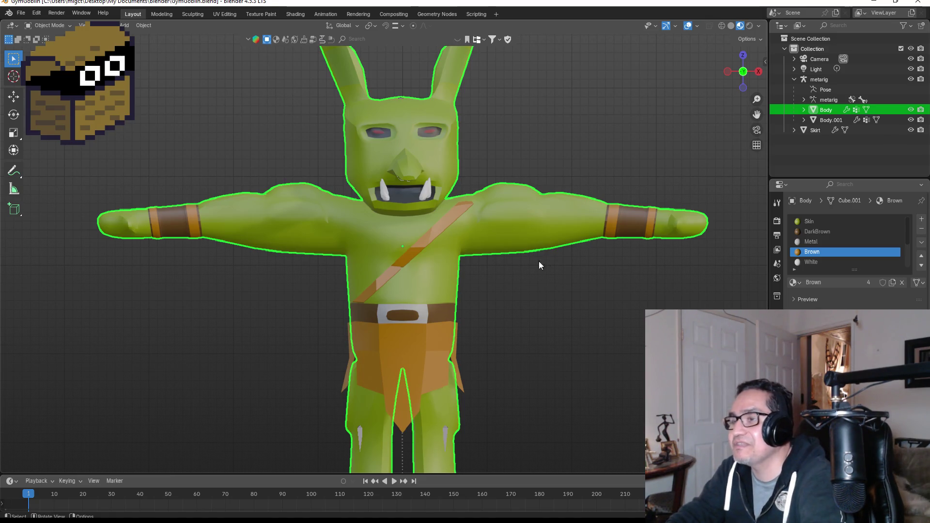
pyautogui.moveTo(605, 304)
pyautogui.mouseDown()
pyautogui.moveTo(462, 311)
pyautogui.moveTo(341, 299)
pyautogui.moveTo(598, 315)
pyautogui.moveTo(572, 308)
pyautogui.mouseUp()
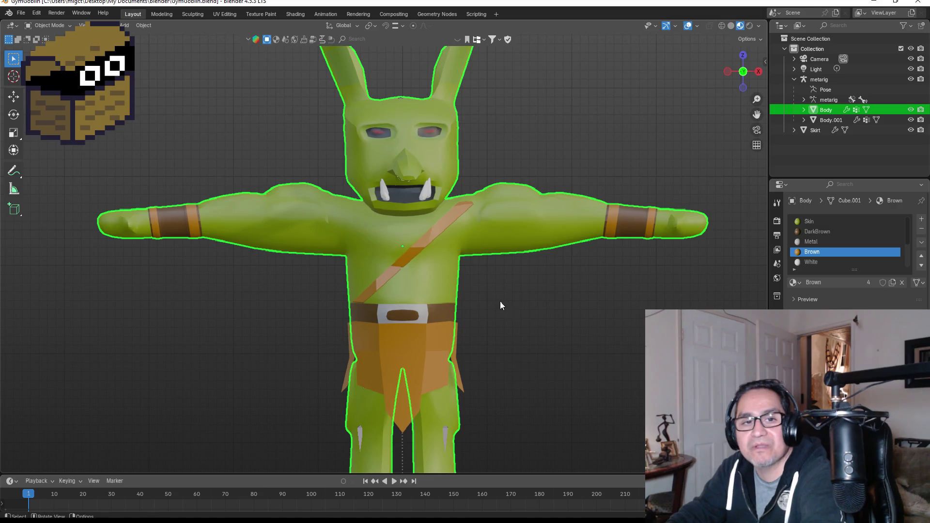
pyautogui.click(18, 13)
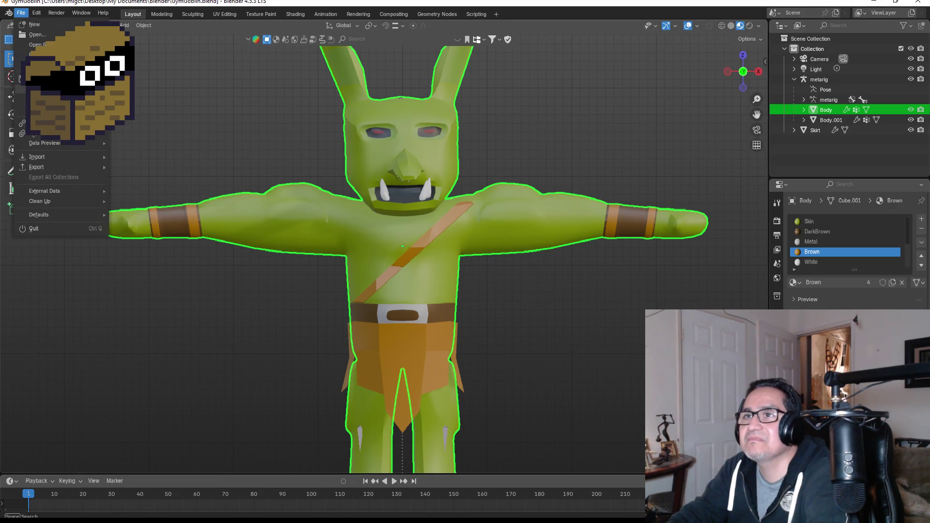
pyautogui.click(44, 79)
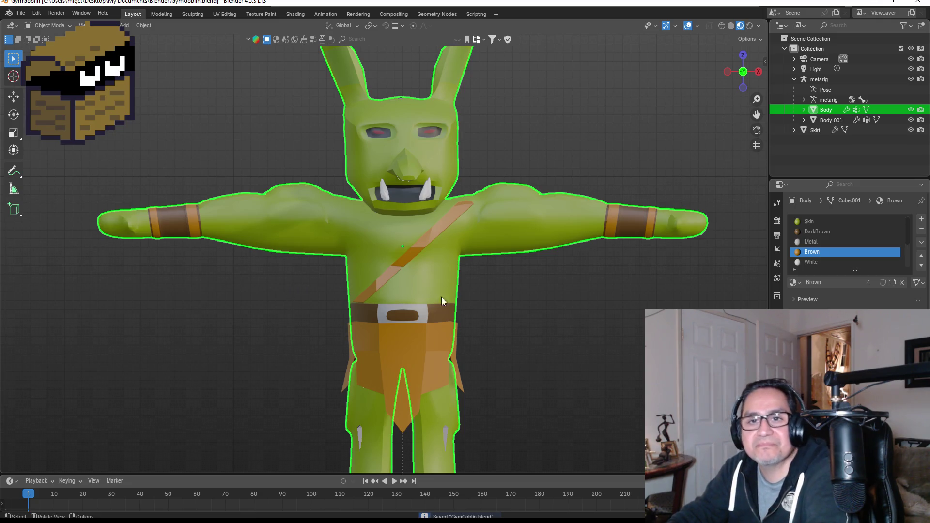
pyautogui.scroll(3, 461, 299)
pyautogui.scroll(2, 609, 329)
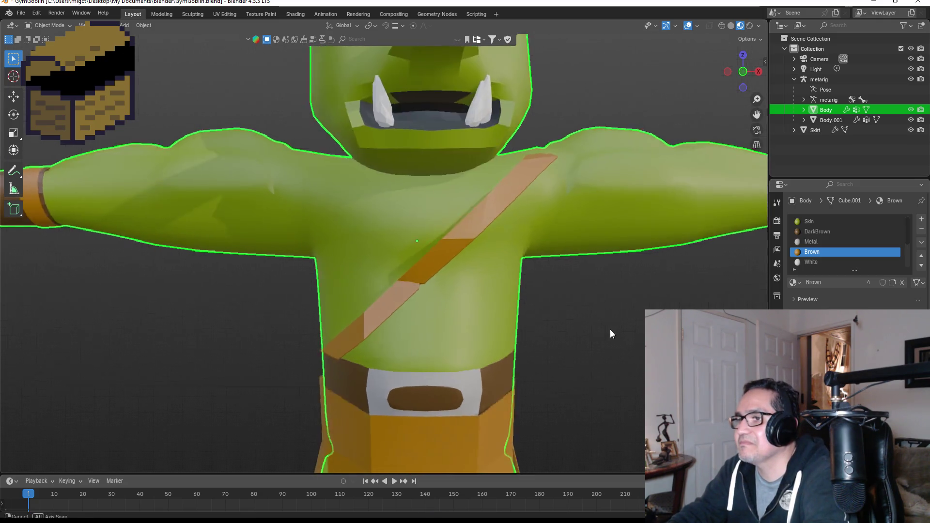
pyautogui.moveTo(609, 329)
pyautogui.mouseDown()
pyautogui.moveTo(370, 322)
pyautogui.moveTo(455, 326)
pyautogui.mouseUp()
pyautogui.scroll(-3, 490, 365)
pyautogui.click(423, 337)
pyautogui.scroll(-4, 456, 329)
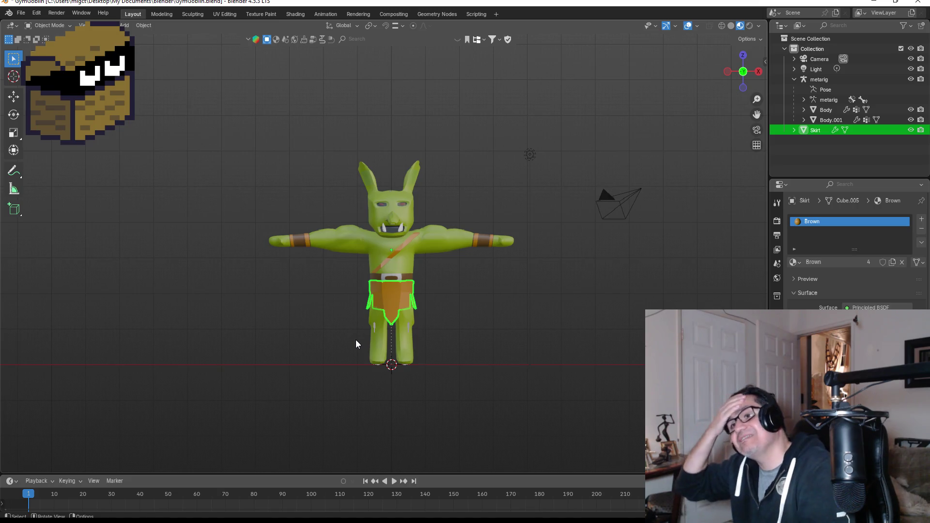
pyautogui.scroll(4, 482, 306)
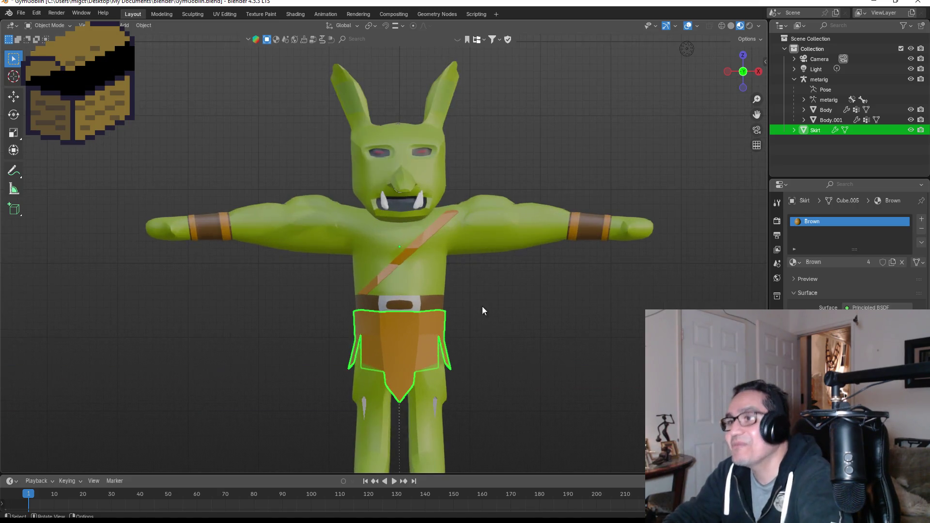
pyautogui.moveTo(607, 285)
pyautogui.mouseDown()
pyautogui.moveTo(509, 315)
pyautogui.moveTo(547, 363)
pyautogui.moveTo(492, 262)
pyautogui.moveTo(592, 218)
pyautogui.moveTo(494, 247)
pyautogui.moveTo(348, 251)
pyautogui.moveTo(336, 229)
pyautogui.moveTo(442, 222)
pyautogui.moveTo(658, 255)
pyautogui.moveTo(549, 251)
pyautogui.moveTo(473, 324)
pyautogui.mouseUp()
pyautogui.click(489, 211)
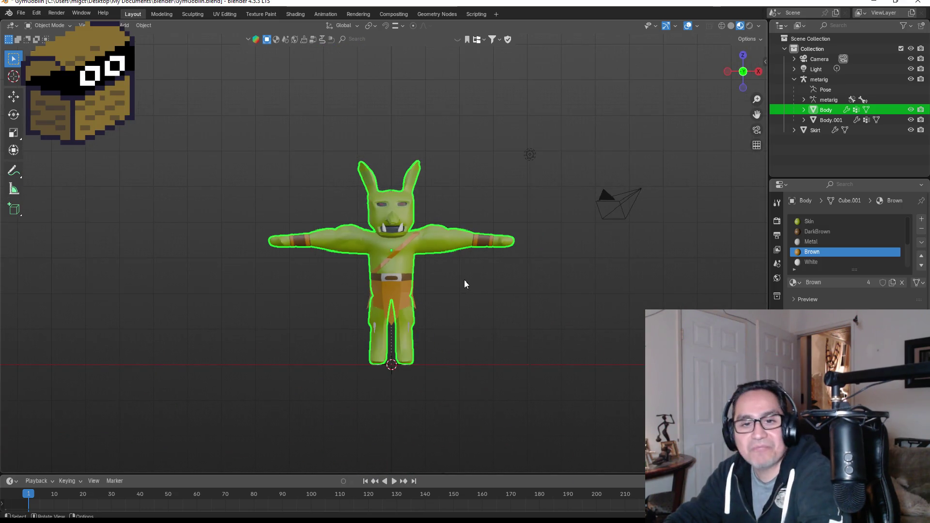
pyautogui.scroll(4, 464, 283)
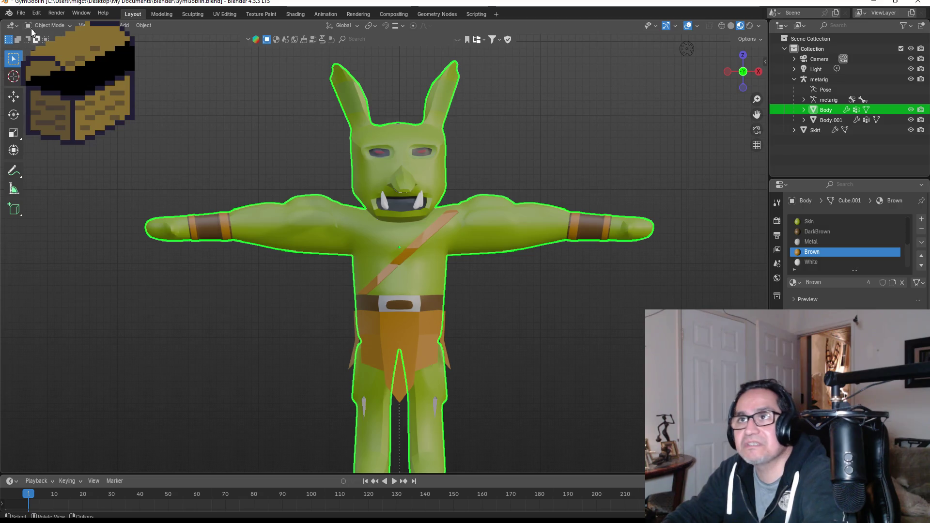
# Save the project and start an FBX export.
pyautogui.click(21, 13)
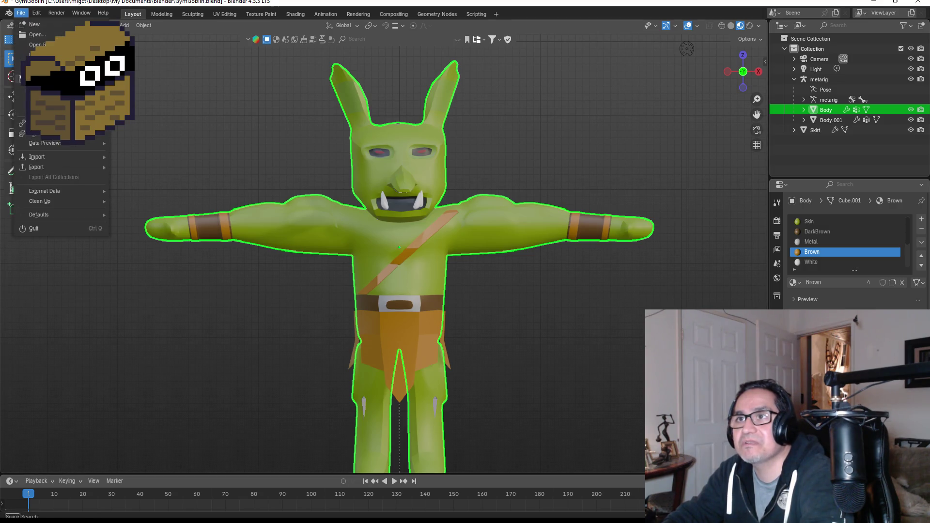
pyautogui.click(31, 79)
pyautogui.click(22, 15)
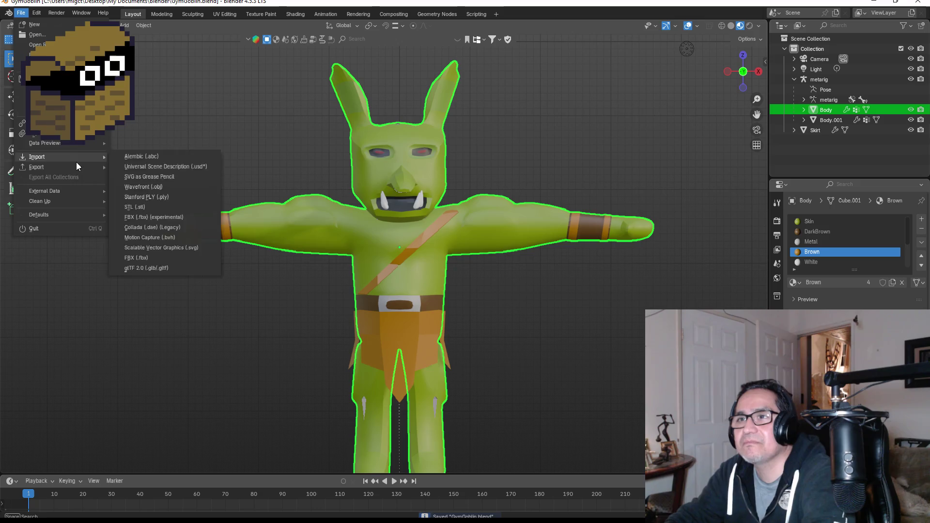
pyautogui.moveTo(67, 167)
pyautogui.click(154, 259)
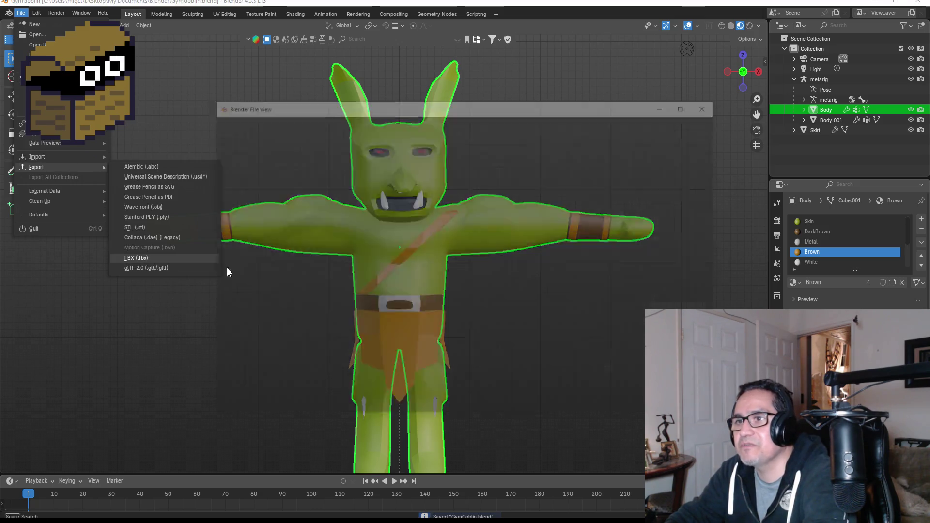
# Export GymGoblin.fbx to Dwarf Miner\Assets\3d Art with the ExportUnity preset.
pyautogui.click(239, 138)
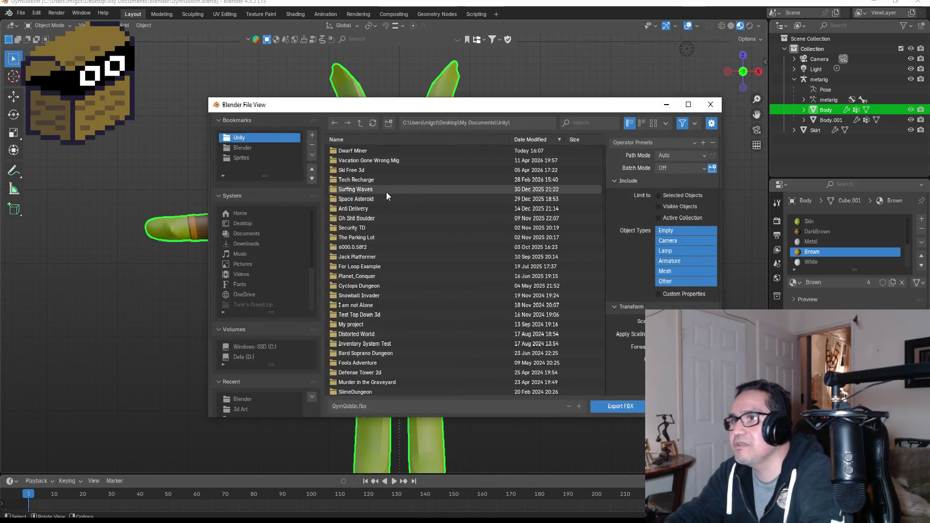
pyautogui.click(353, 154)
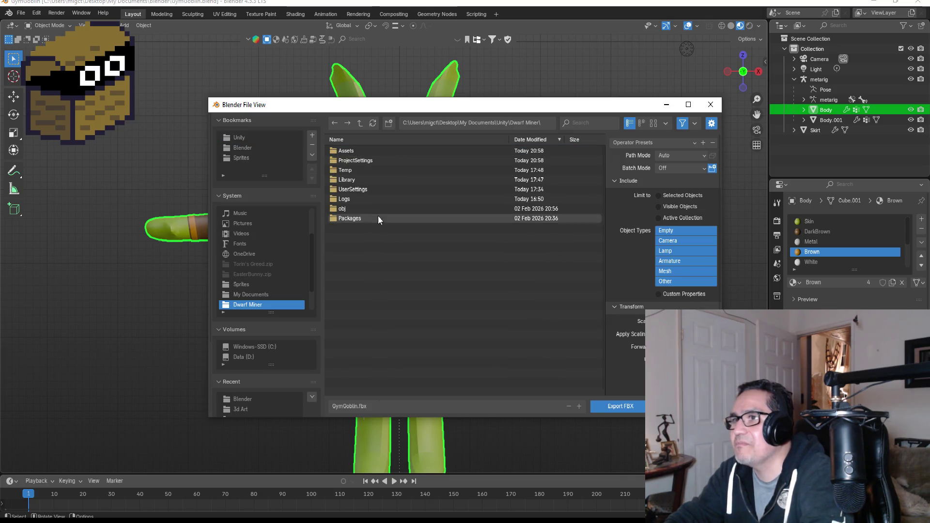
pyautogui.click(348, 153)
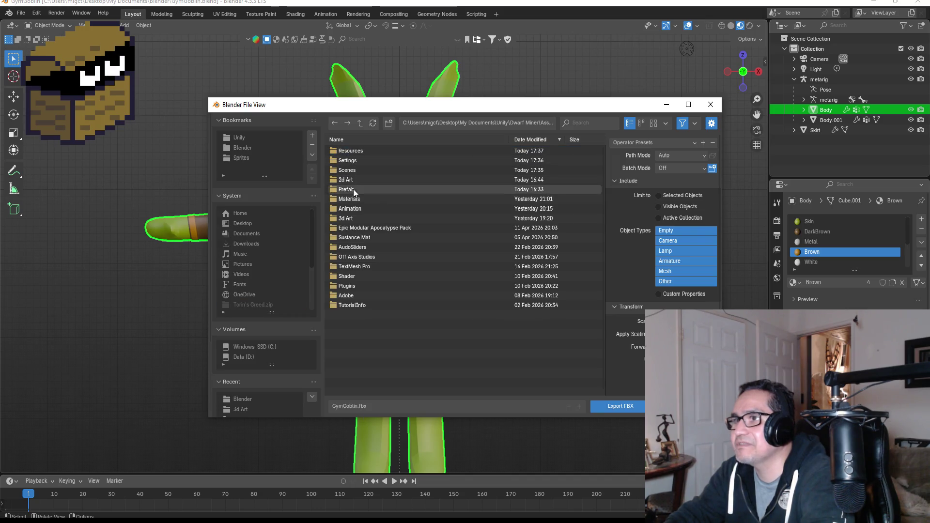
pyautogui.click(352, 219)
pyautogui.click(352, 220)
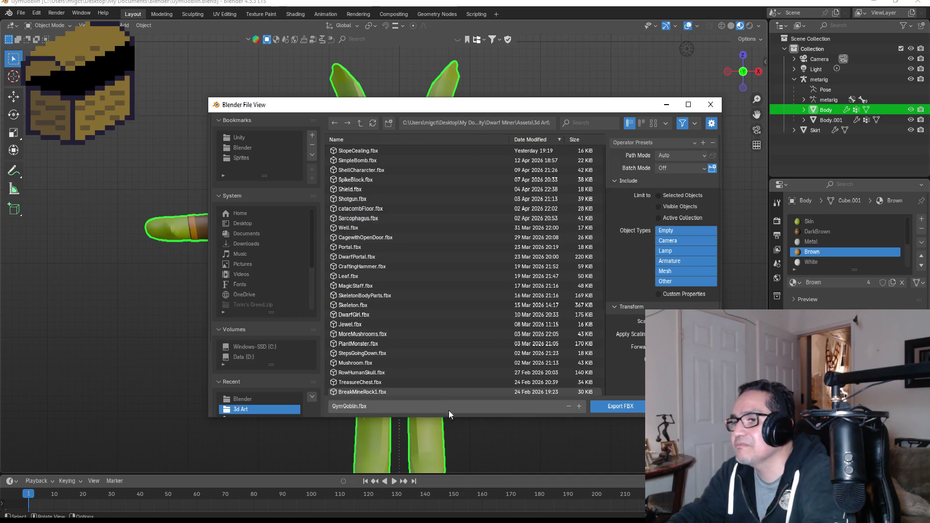
pyautogui.click(638, 141)
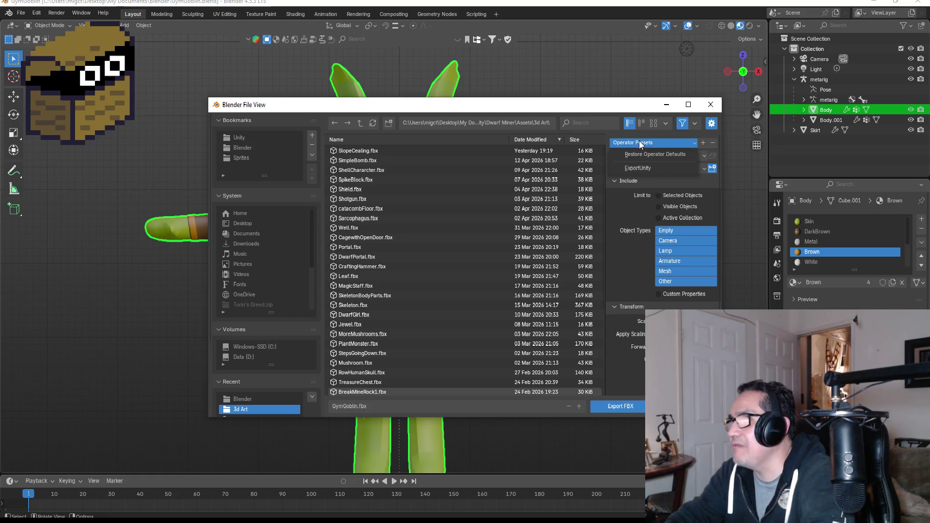
pyautogui.click(650, 171)
pyautogui.click(608, 409)
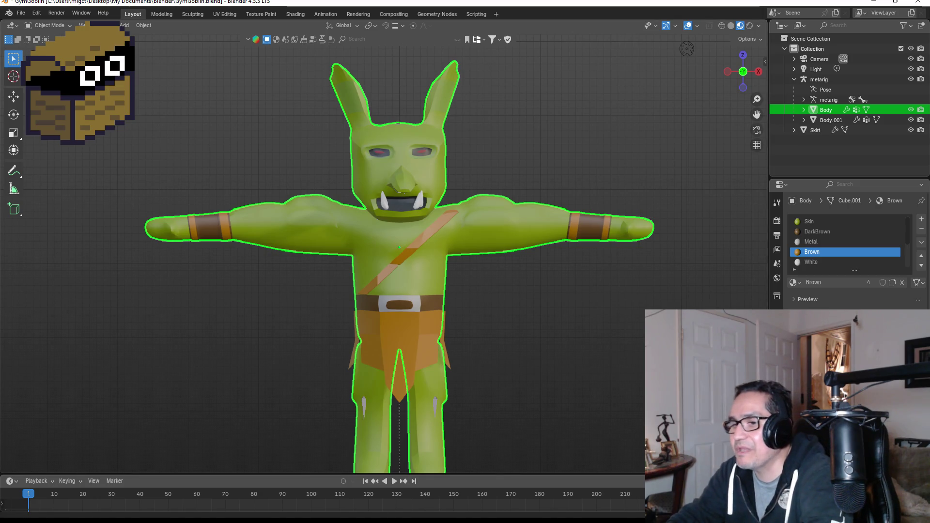
# In Unity, slide the corridor-end floor plane left to X -178.08.
pyautogui.hotkey('alt', 'Tab')
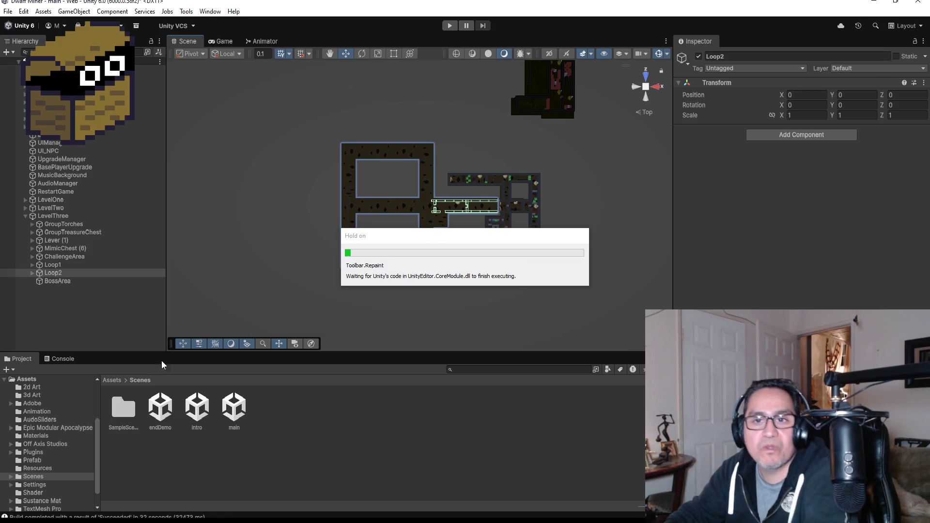
pyautogui.scroll(3, 328, 202)
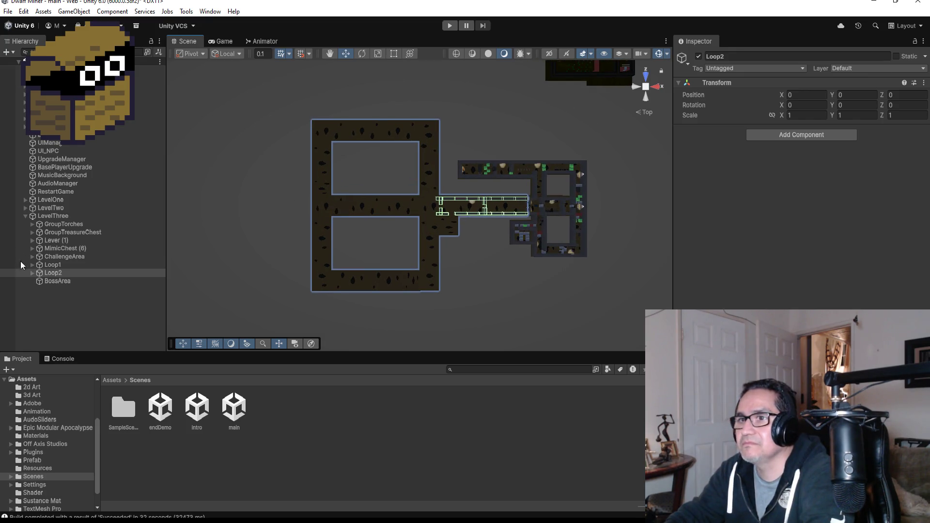
pyautogui.click(335, 206)
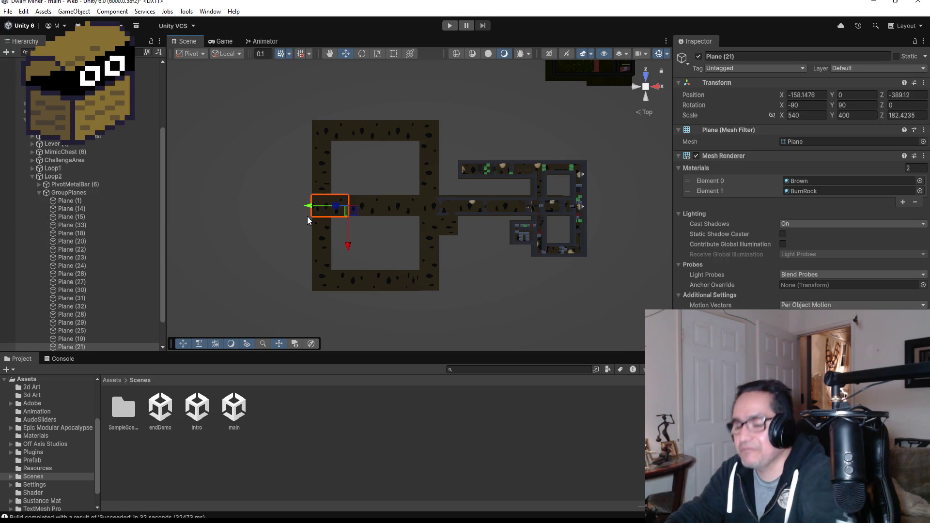
pyautogui.hotkey('ctrl', 'd')
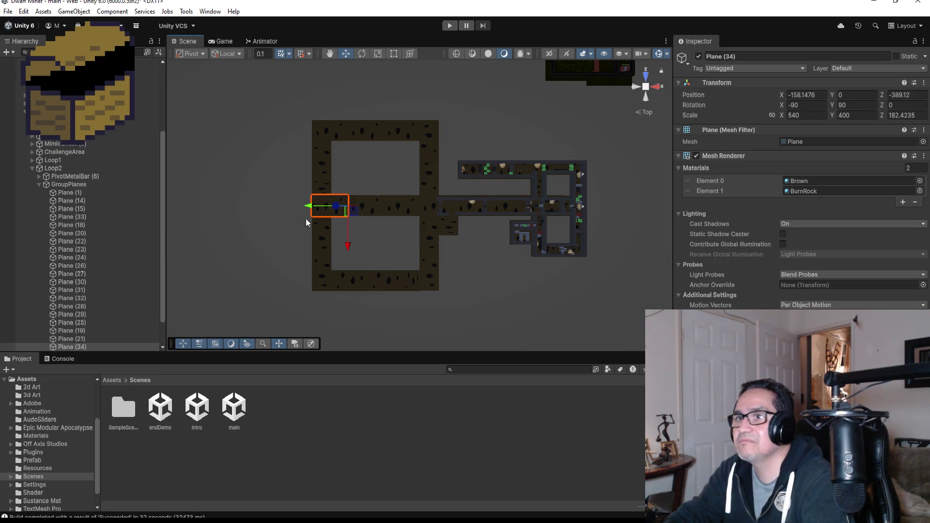
pyautogui.moveTo(307, 207); pyautogui.dragTo(270, 206)
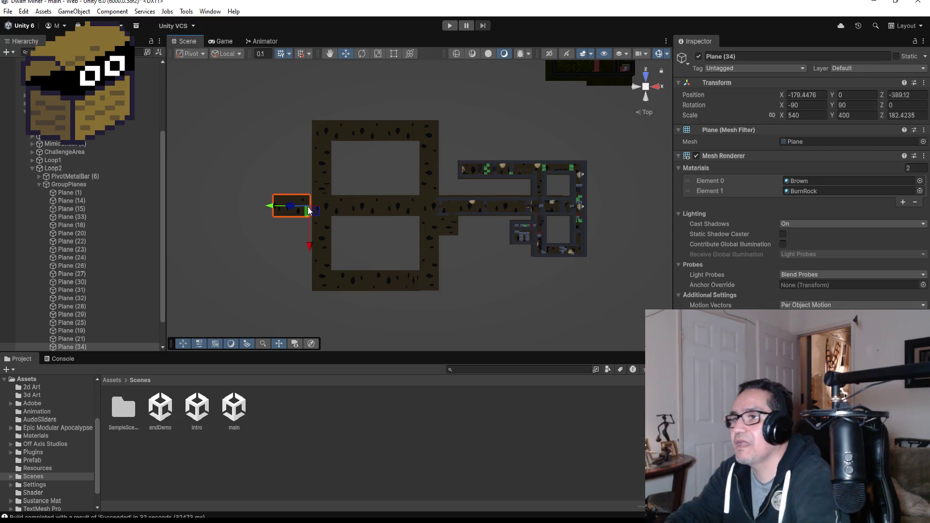
pyautogui.press('f')
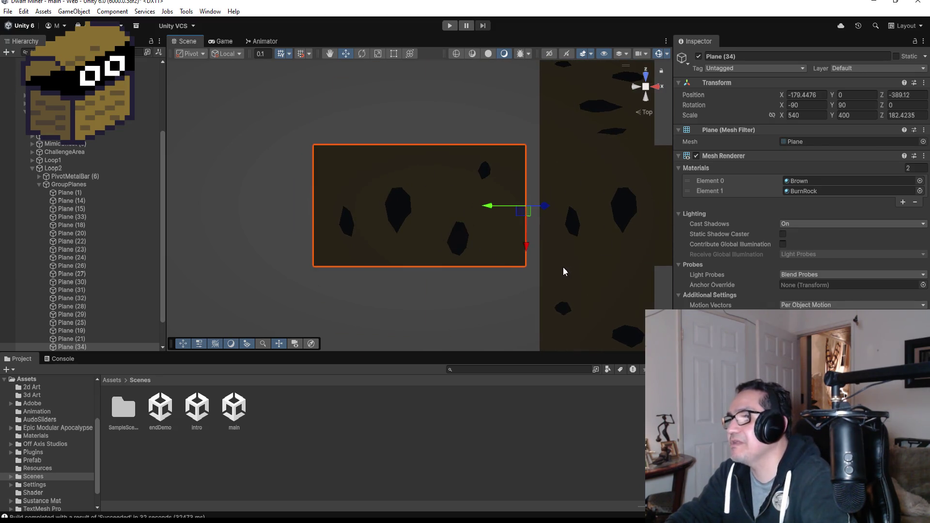
# Check the plane from front and top views, then duplicate it as Plane (35).
pyautogui.moveTo(566, 243)
pyautogui.mouseDown()
pyautogui.moveTo(536, 270)
pyautogui.moveTo(544, 272)
pyautogui.moveTo(460, 244)
pyautogui.moveTo(467, 251)
pyautogui.mouseUp()
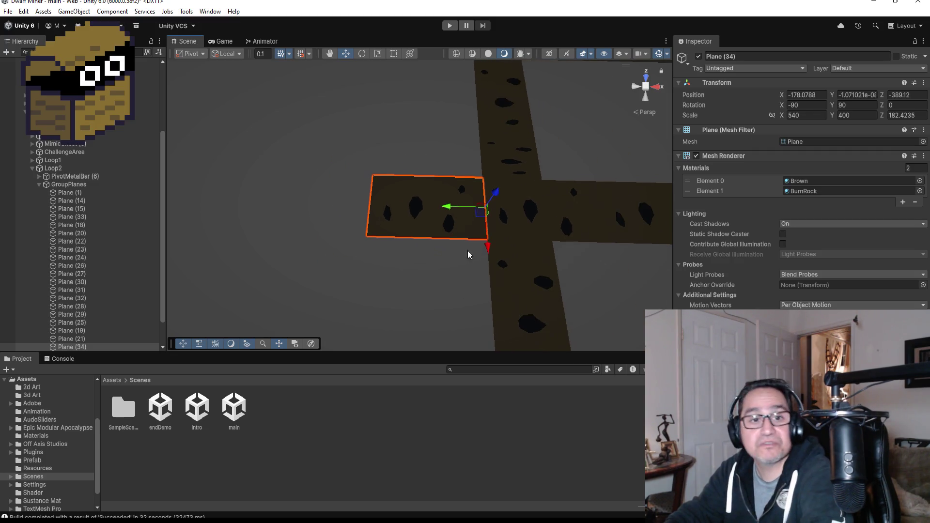
pyautogui.scroll(-5, 467, 256)
pyautogui.click(648, 83)
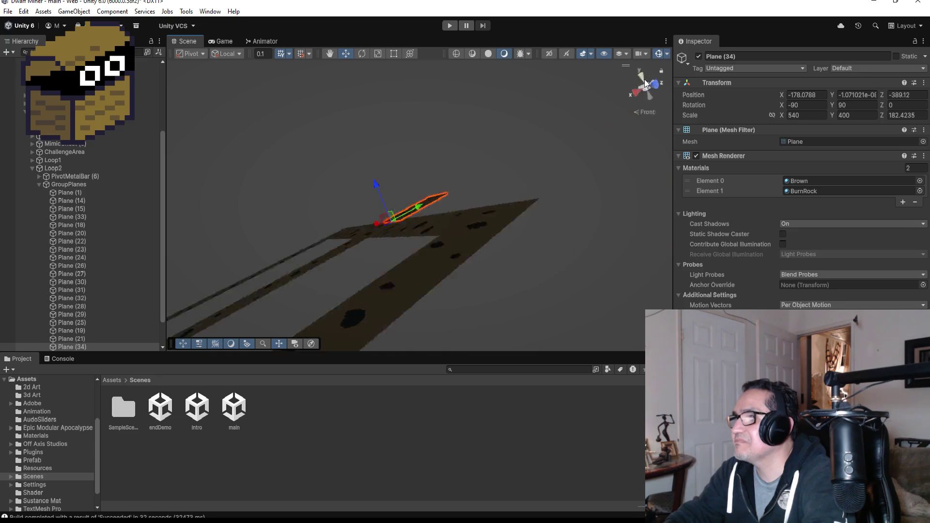
pyautogui.click(646, 77)
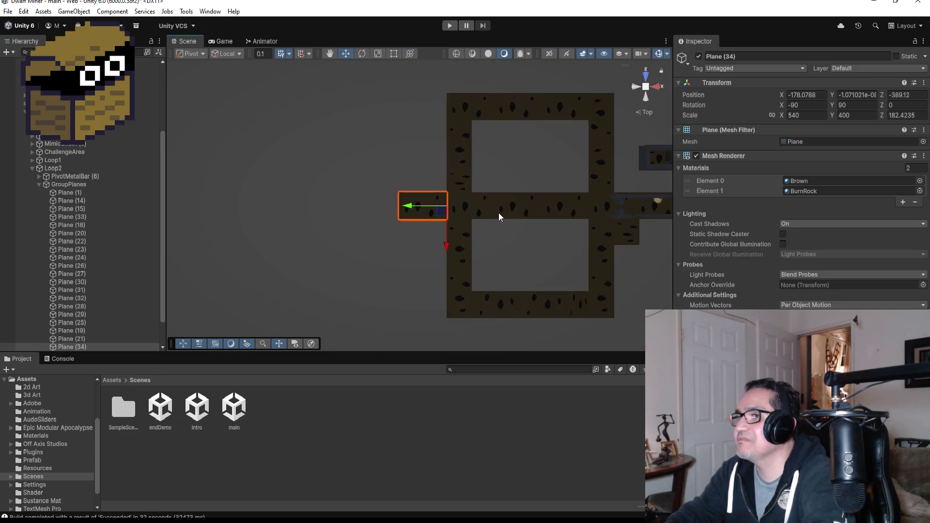
pyautogui.hotkey('ctrl', 'd')
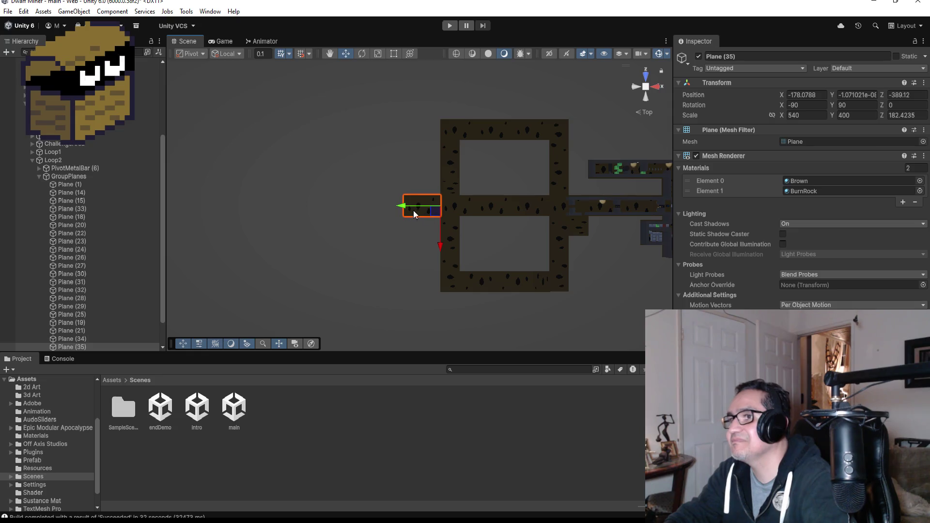
# Move Plane (35) left and set its scale to 1000 on each axis.
pyautogui.moveTo(401, 209)
pyautogui.mouseDown()
pyautogui.moveTo(339, 209)
pyautogui.moveTo(354, 210)
pyautogui.mouseUp()
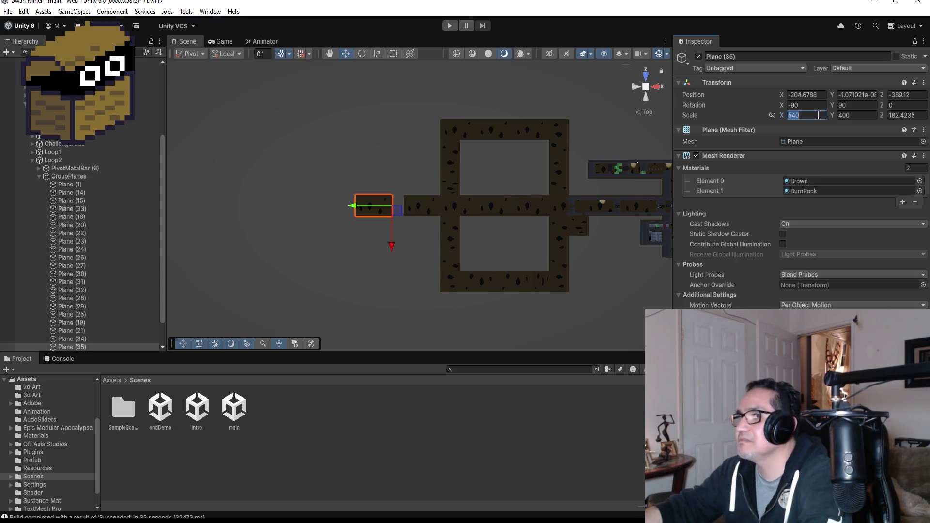
pyautogui.write('2100')
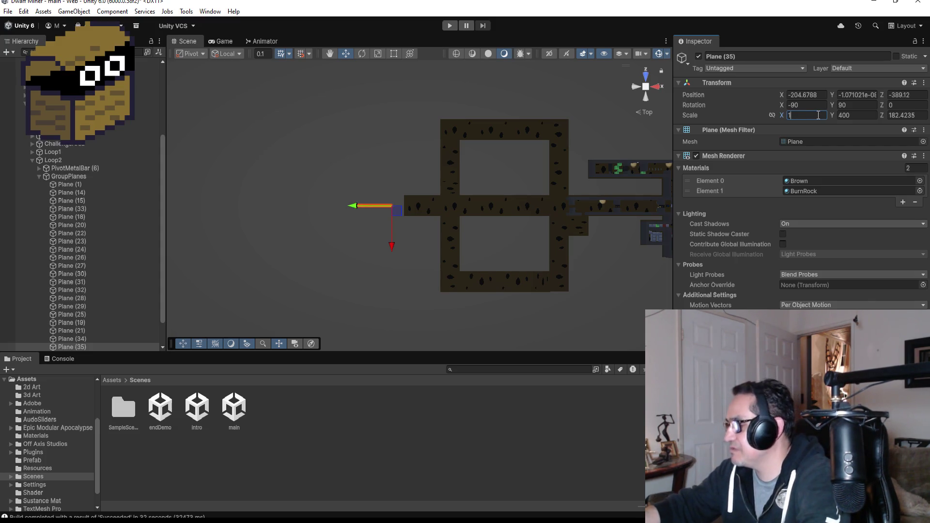
pyautogui.write('0')
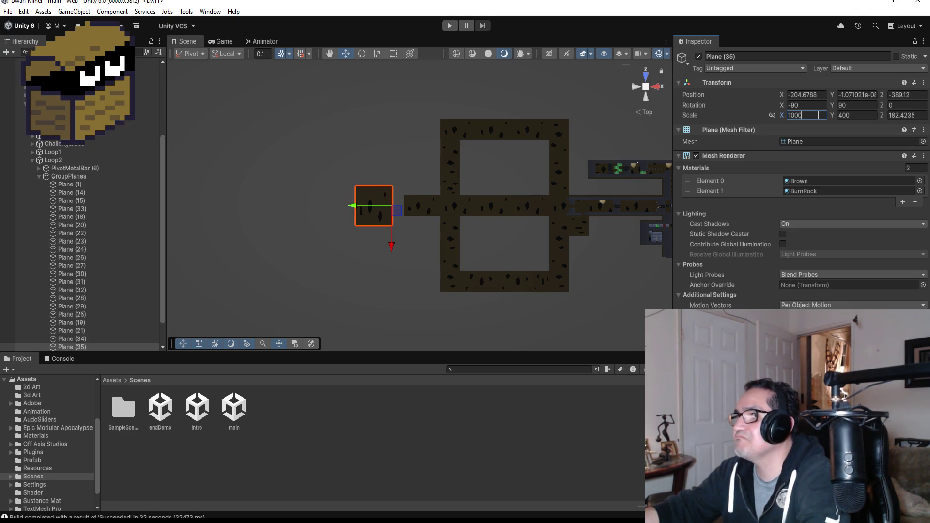
pyautogui.press('Tab')
pyautogui.write('1000')
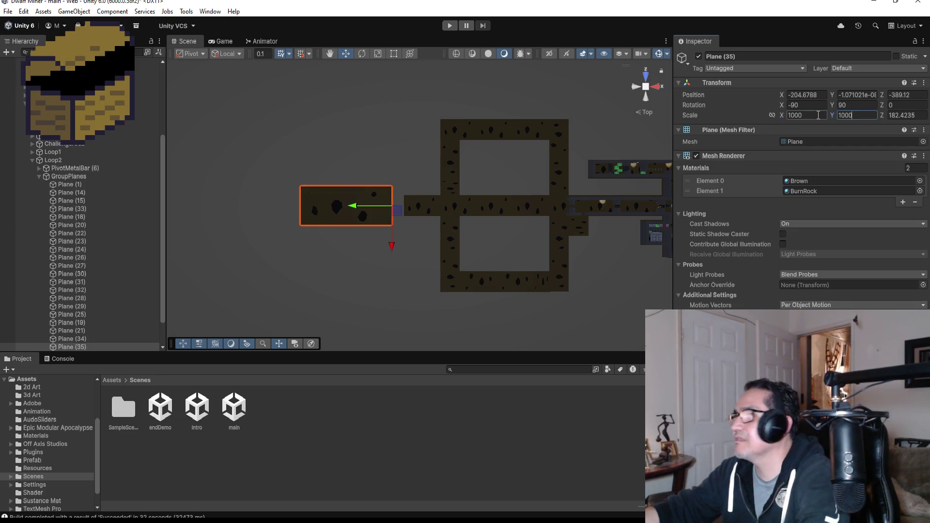
pyautogui.press('Tab')
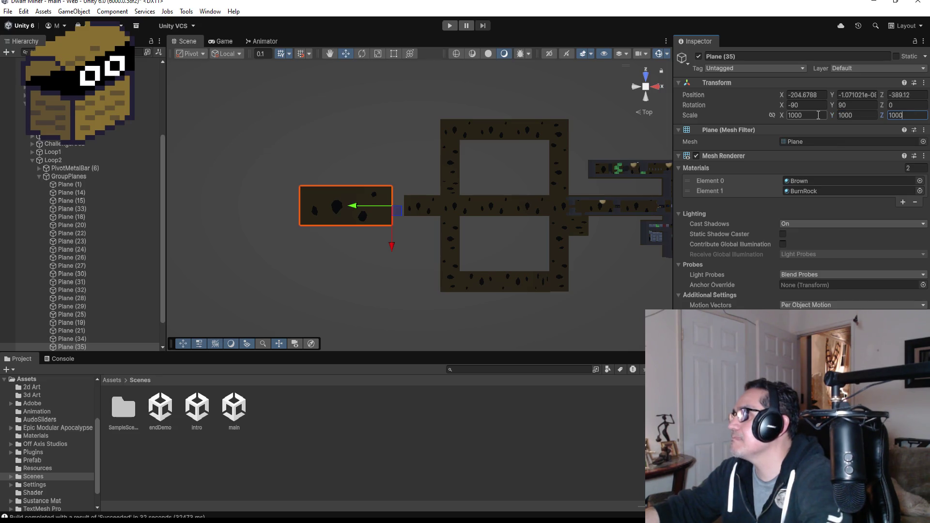
# Stretch the plane into a square room and nudge it to X -198.3 against the corridor.
pyautogui.click(395, 54)
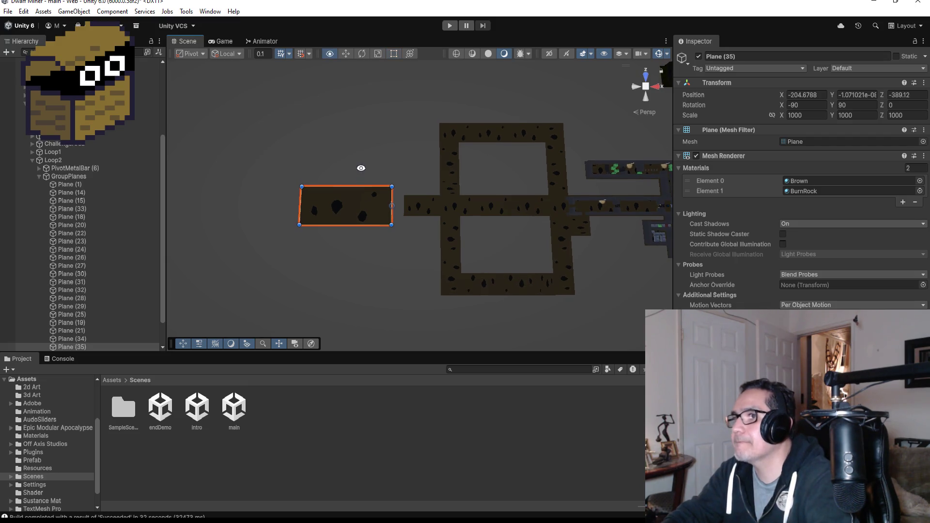
pyautogui.press('KP_5')
pyautogui.moveTo(360, 185); pyautogui.dragTo(361, 159)
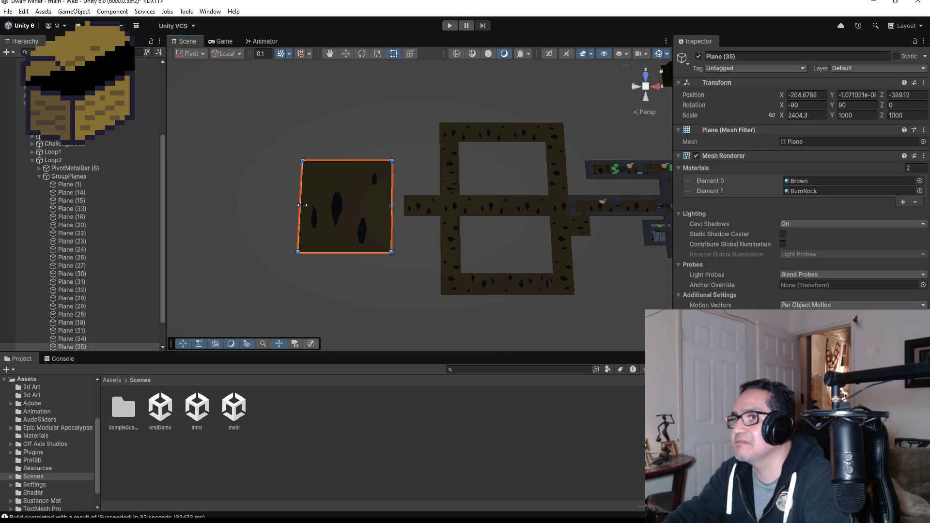
pyautogui.moveTo(302, 205); pyautogui.dragTo(297, 205)
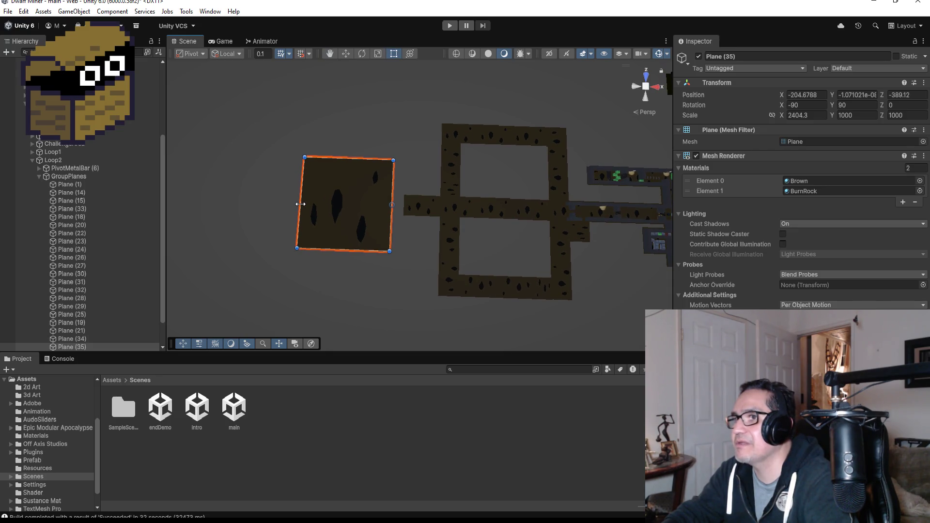
pyautogui.scroll(3, 413, 223)
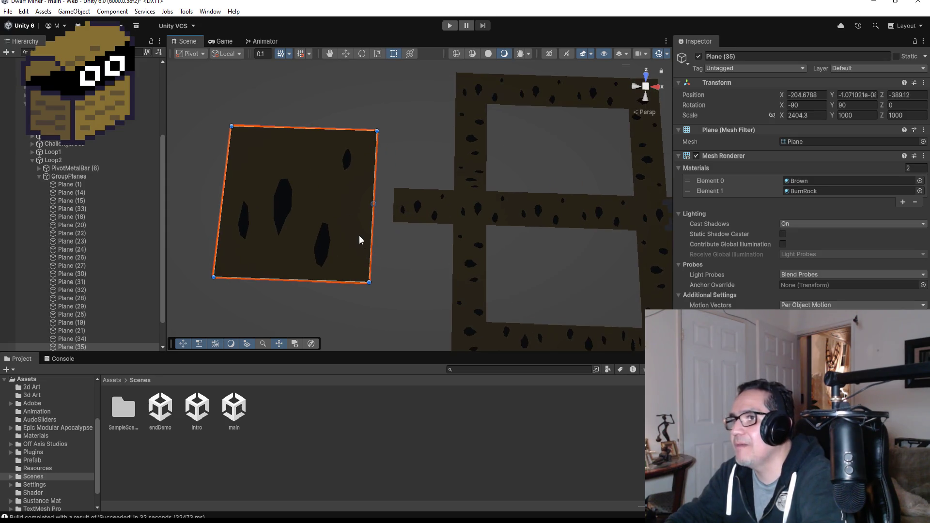
pyautogui.click(345, 56)
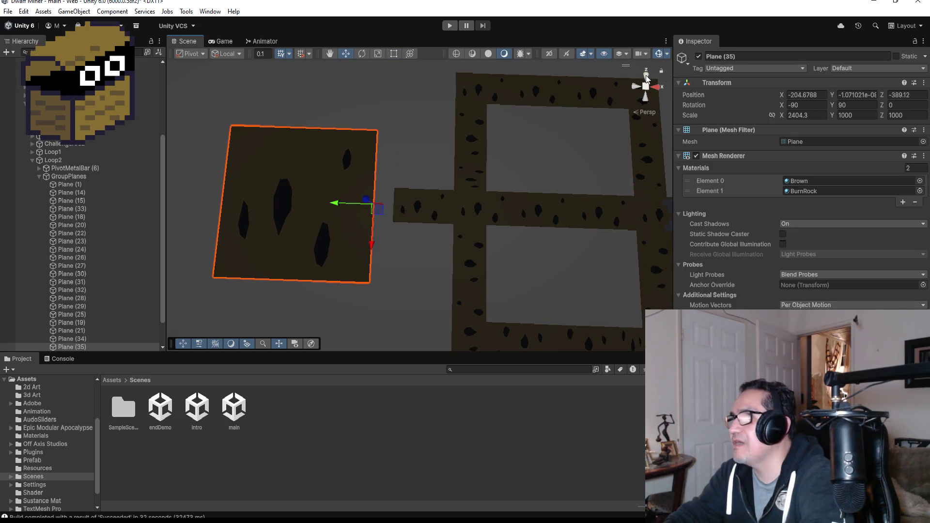
pyautogui.click(645, 96)
pyautogui.click(646, 77)
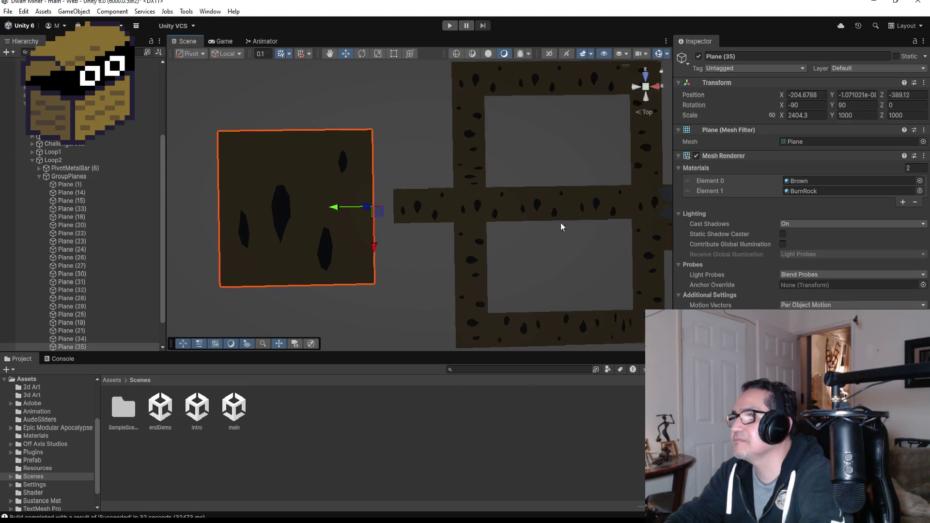
pyautogui.moveTo(335, 206); pyautogui.dragTo(355, 207)
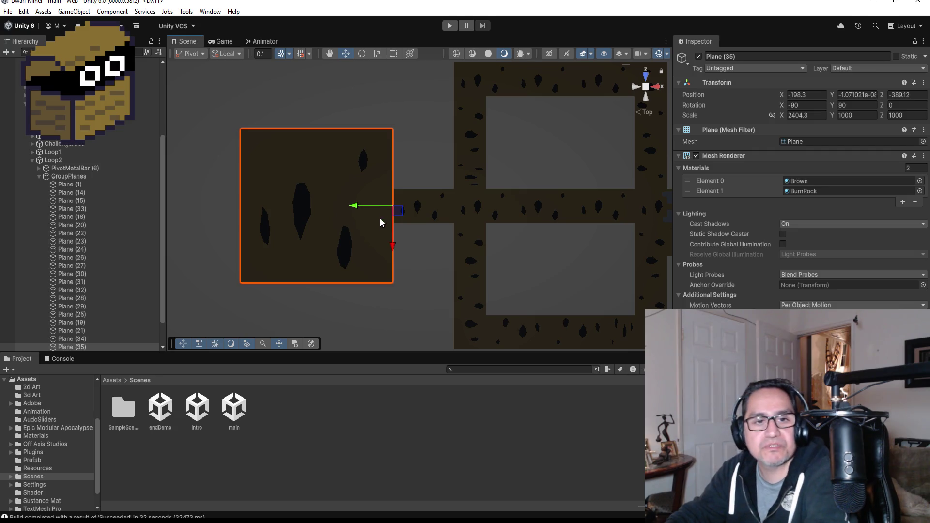
# Open the Element 0 material picker and close it, keeping Brown and BurnRock.
pyautogui.click(920, 181)
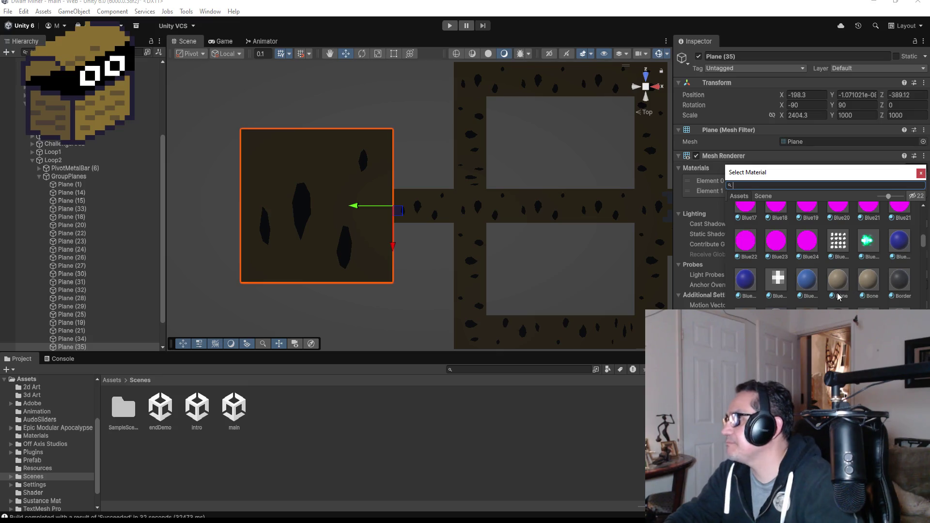
pyautogui.scroll(3, 842, 290)
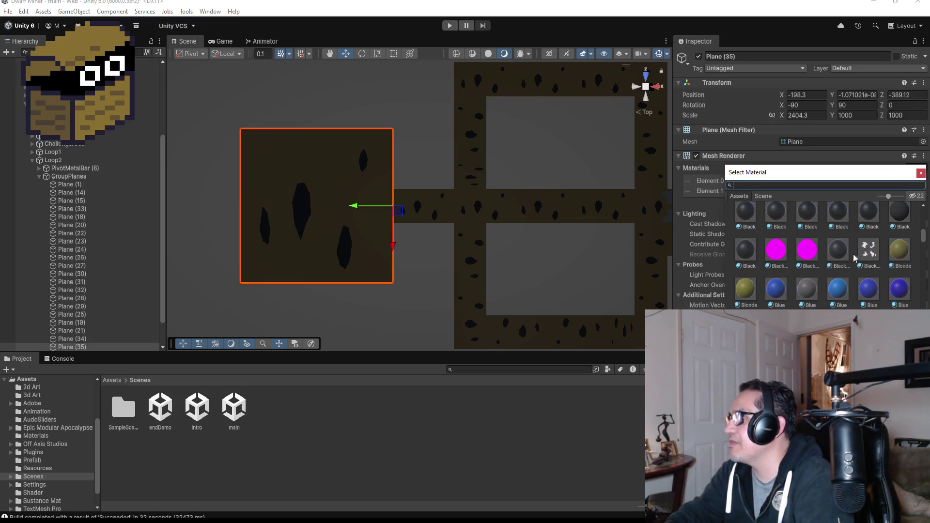
pyautogui.click(923, 174)
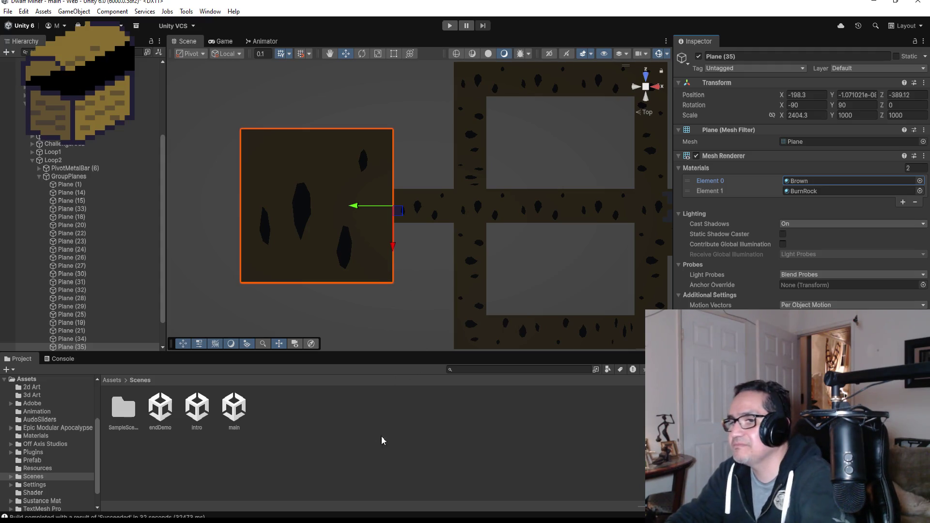
# Open Assets > 3d Art in the Project window to find GymGoblin.
pyautogui.click(113, 379)
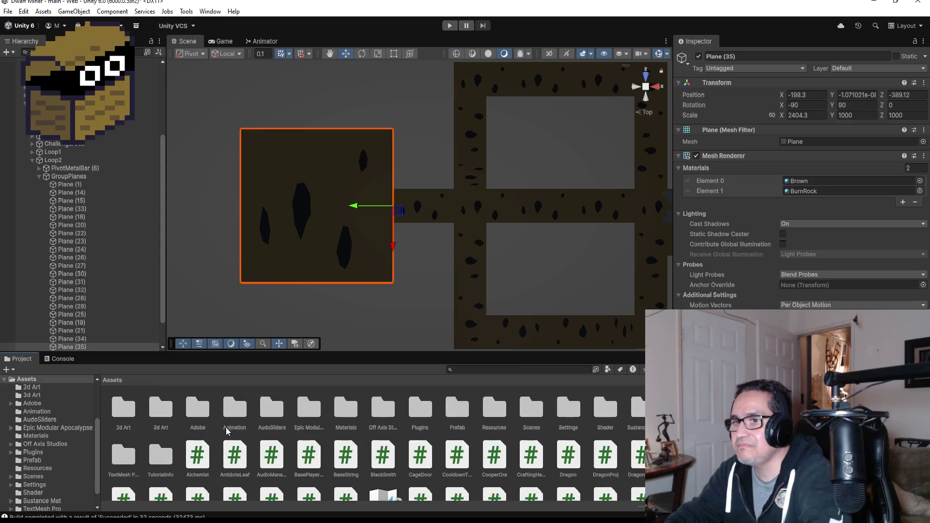
pyautogui.doubleClick(161, 417)
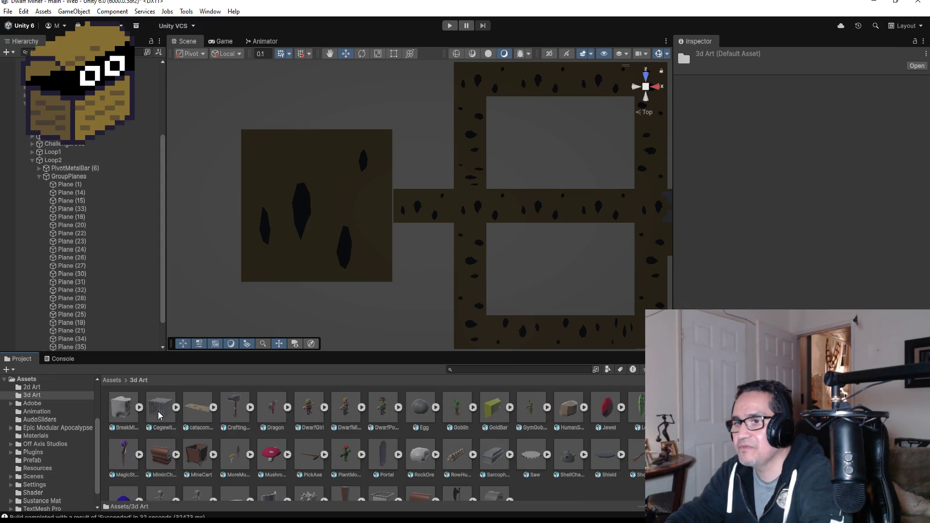
pyautogui.scroll(-1, 372, 453)
pyautogui.scroll(1, 360, 446)
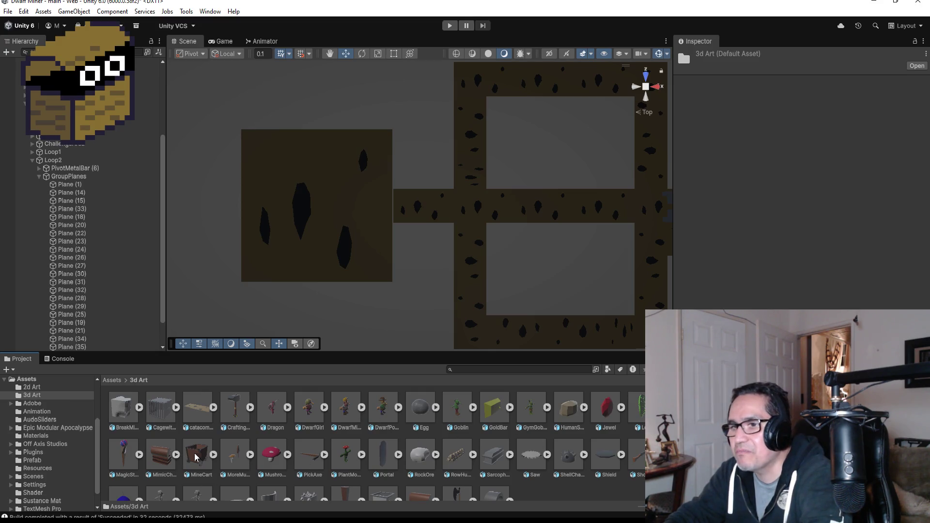
pyautogui.scroll(-1, 203, 456)
pyautogui.scroll(1, 387, 451)
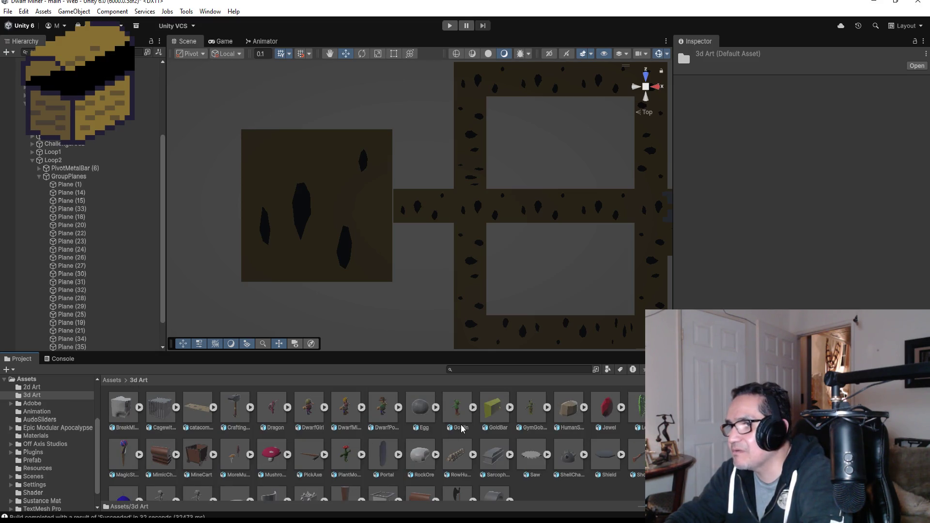
# Drop GymGoblin onto the room floor at X -217.83, Y 0.1, Z -389.88, nudging the floor right.
pyautogui.moveTo(522, 410)
pyautogui.mouseDown()
pyautogui.moveTo(386, 245)
pyautogui.moveTo(330, 193)
pyautogui.moveTo(339, 218)
pyautogui.mouseUp()
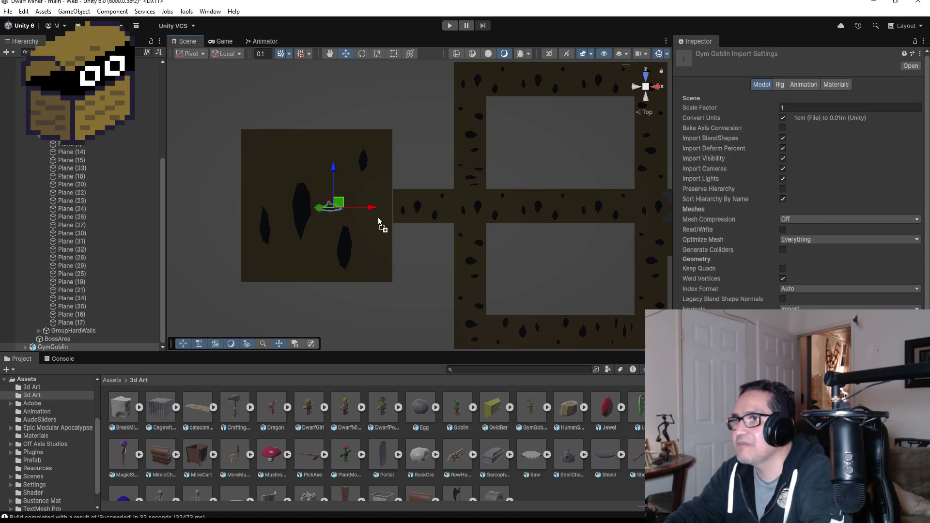
pyautogui.press('f')
pyautogui.moveTo(487, 241)
pyautogui.mouseDown()
pyautogui.moveTo(532, 228)
pyautogui.moveTo(501, 262)
pyautogui.moveTo(557, 45)
pyautogui.moveTo(495, 176)
pyautogui.moveTo(310, 174)
pyautogui.moveTo(111, 150)
pyautogui.moveTo(277, 159)
pyautogui.moveTo(486, 192)
pyautogui.moveTo(502, 222)
pyautogui.mouseUp()
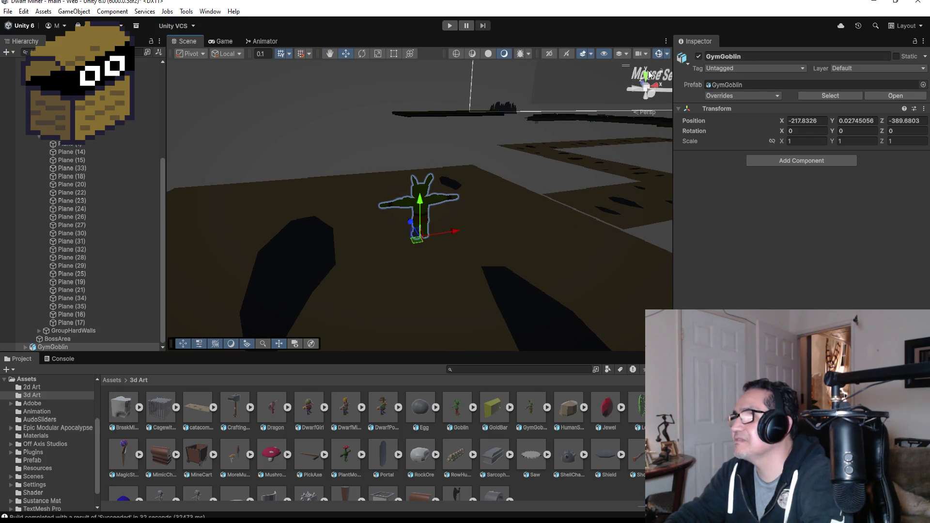
pyautogui.click(647, 80)
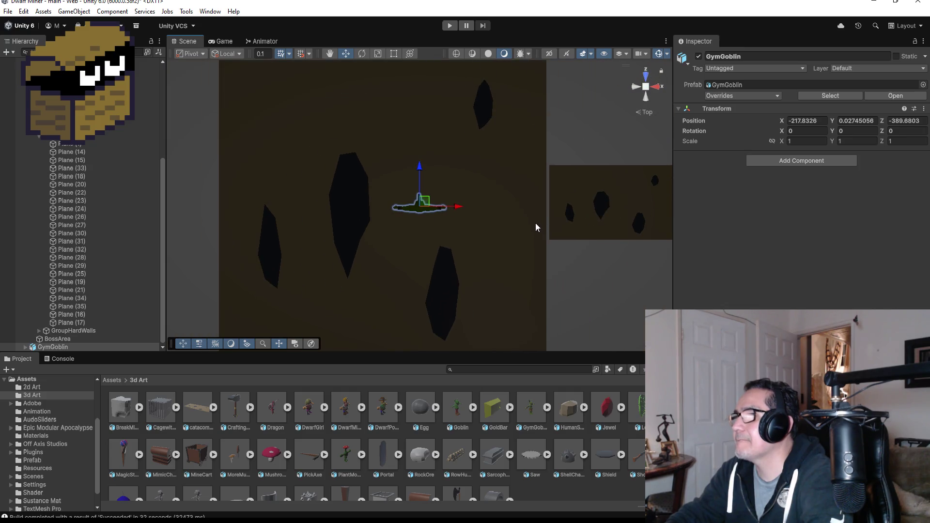
pyautogui.click(535, 223)
pyautogui.moveTo(515, 202); pyautogui.dragTo(520, 204)
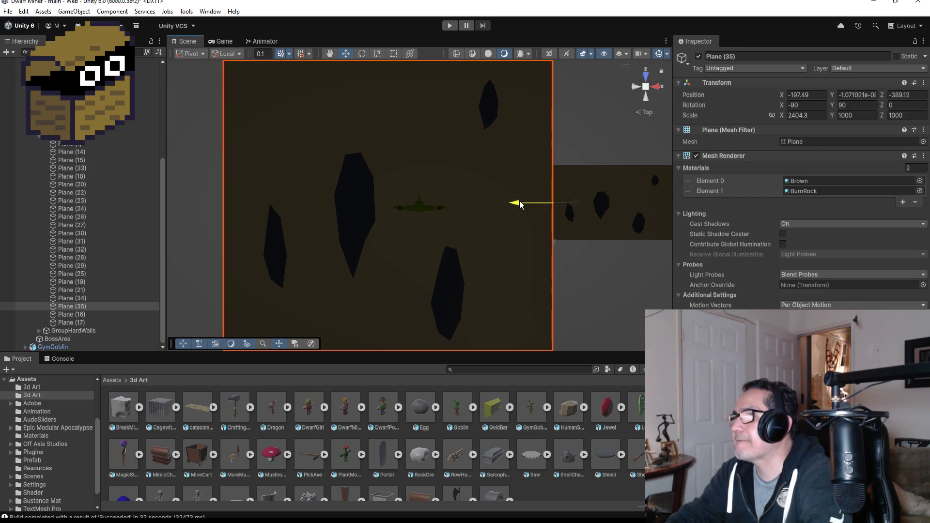
pyautogui.click(420, 214)
pyautogui.scroll(5, 525, 273)
pyautogui.moveTo(525, 273)
pyautogui.mouseDown()
pyautogui.moveTo(504, 200)
pyautogui.moveTo(429, 241)
pyautogui.moveTo(426, 230)
pyautogui.mouseUp()
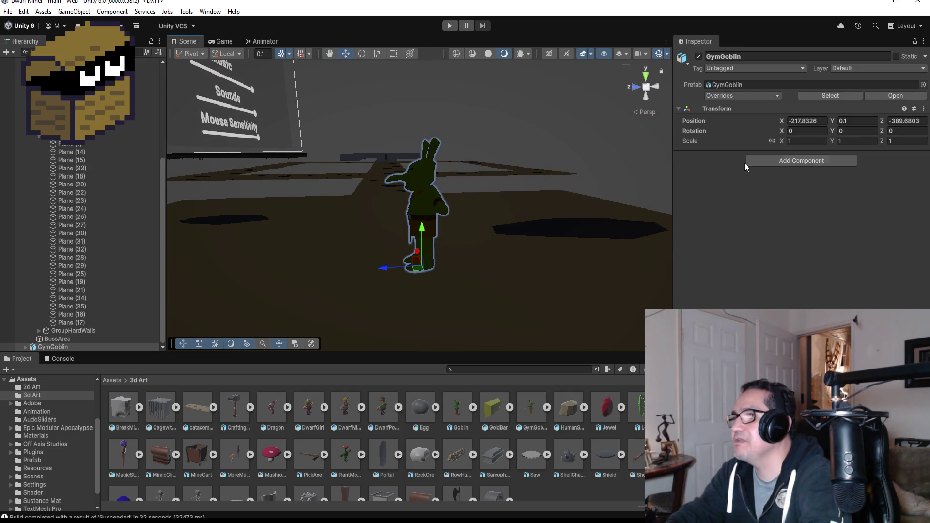
# Add a Rigidbody, found by searching 'ri', and a Box Collider to GymGoblin.
pyautogui.click(799, 160)
pyautogui.write('ri')
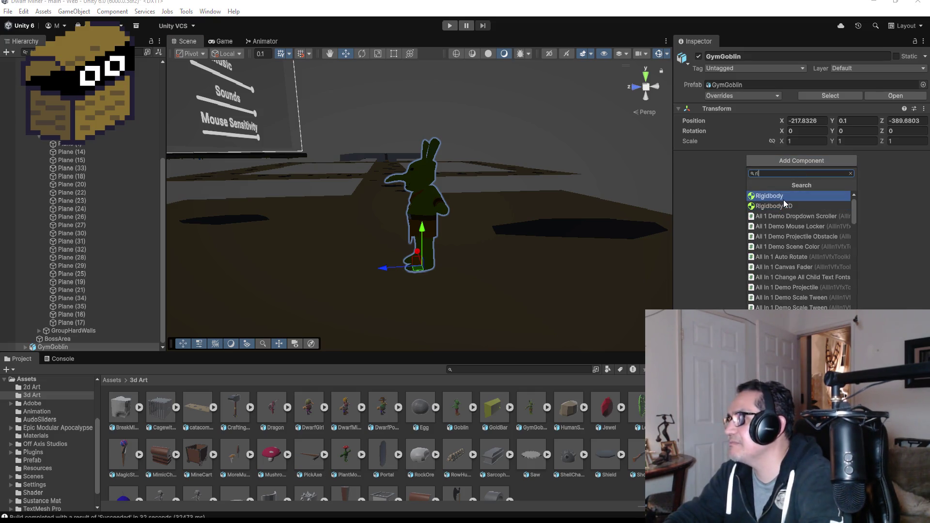
pyautogui.click(783, 197)
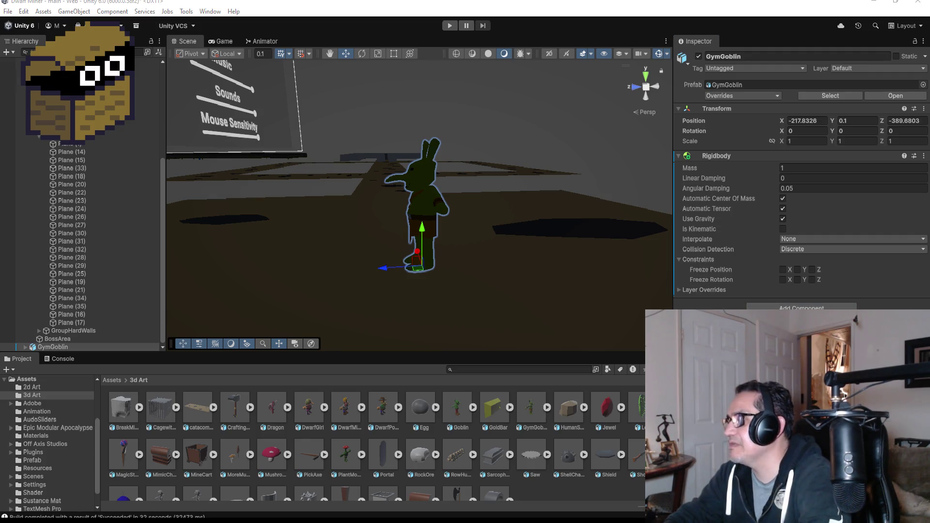
pyautogui.press('Return')
pyautogui.moveTo(467, 265)
pyautogui.mouseDown()
pyautogui.moveTo(526, 289)
pyautogui.moveTo(467, 282)
pyautogui.moveTo(546, 207)
pyautogui.moveTo(488, 194)
pyautogui.moveTo(438, 248)
pyautogui.mouseUp()
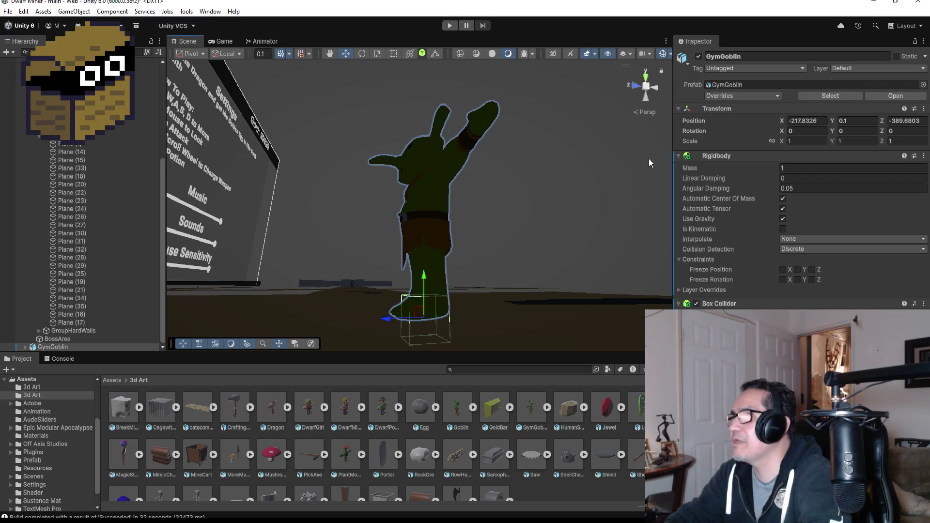
# Unpack the GymGoblin prefab completely from its Hierarchy context menu.
pyautogui.rightClick(63, 347)
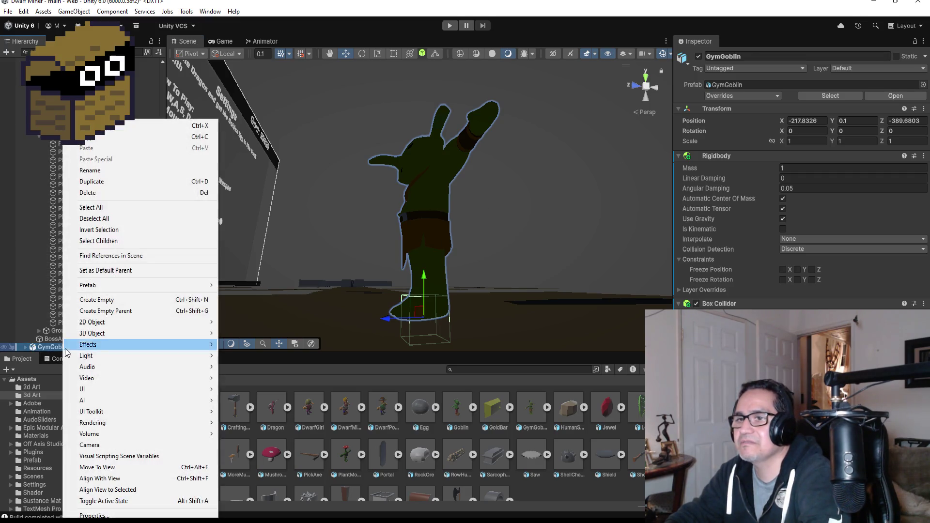
pyautogui.moveTo(107, 379)
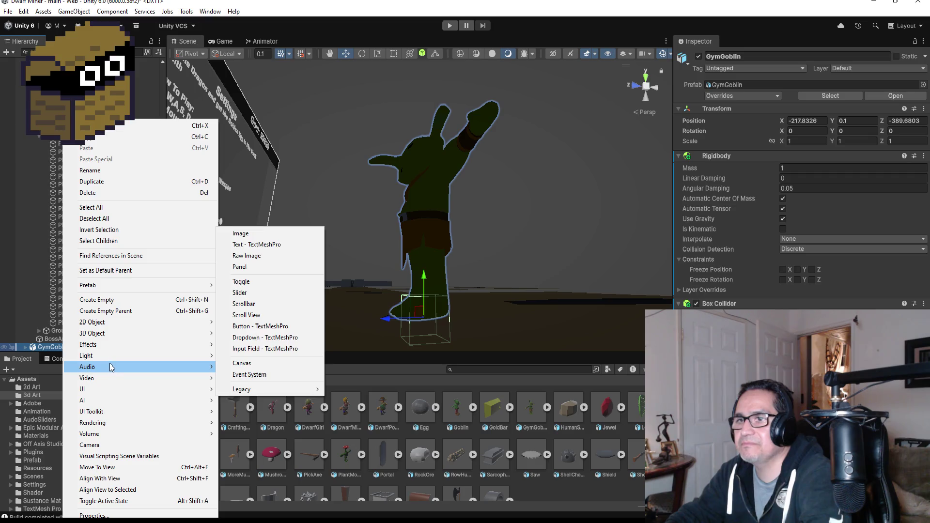
pyautogui.moveTo(203, 285)
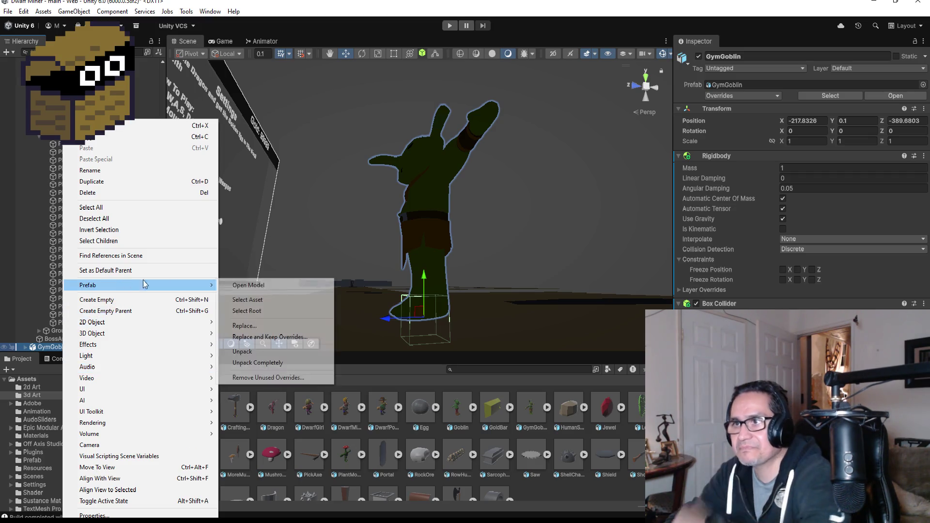
pyautogui.click(255, 368)
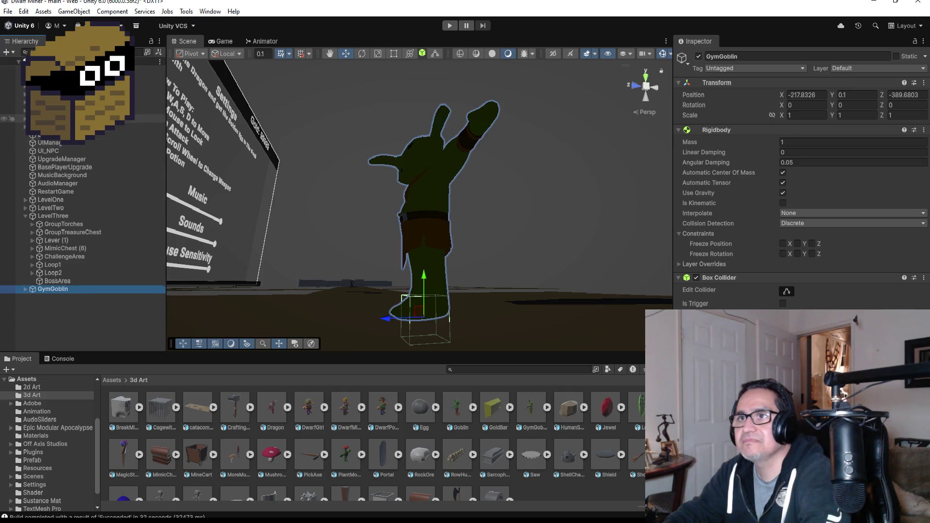
# Collapse the floor planes group and select the GymGoblin root object.
pyautogui.click(32, 131)
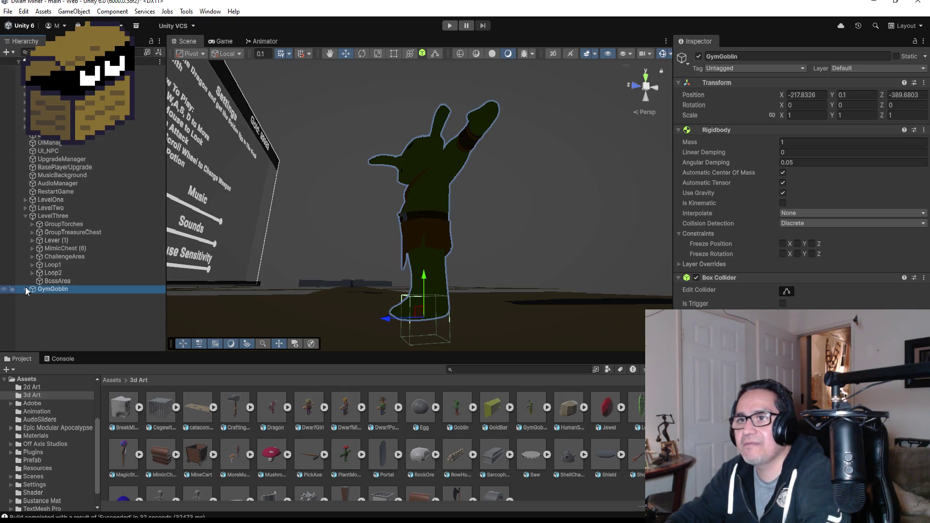
pyautogui.click(25, 289)
pyautogui.click(51, 297)
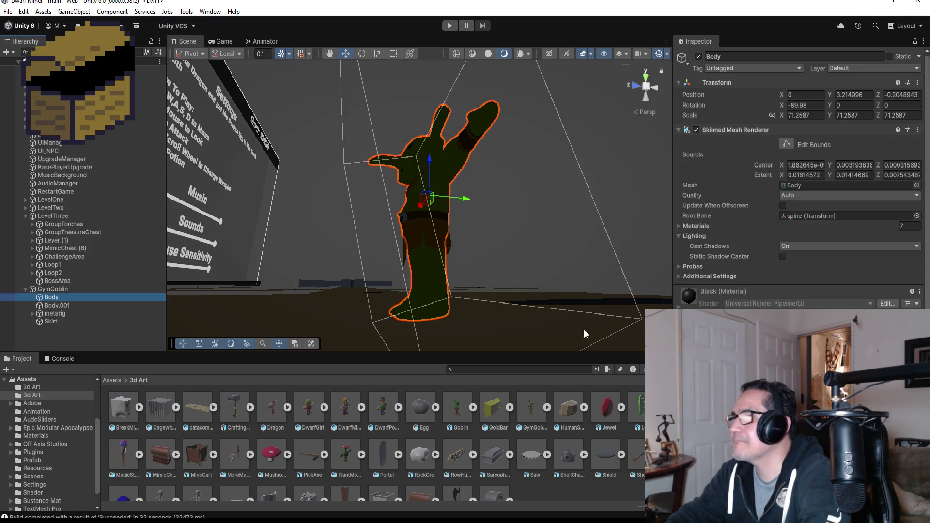
pyautogui.click(56, 290)
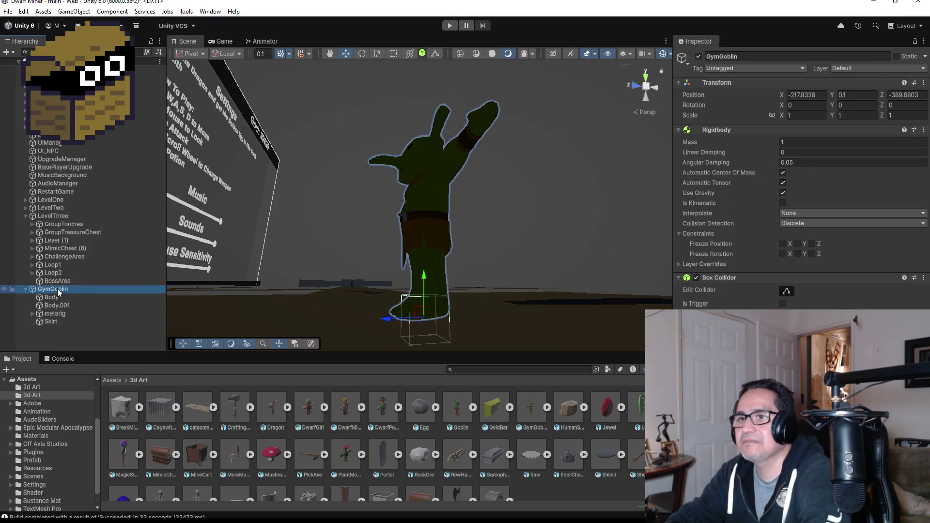
pyautogui.click(54, 301)
pyautogui.click(56, 290)
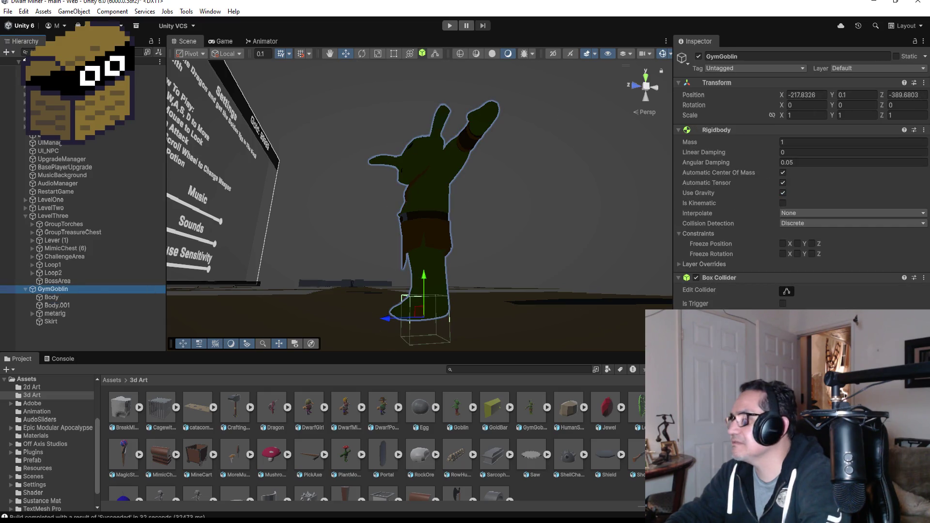
# Raise the Box Collider's bottom face so the wider box encloses both feet at floor level.
pyautogui.click(787, 291)
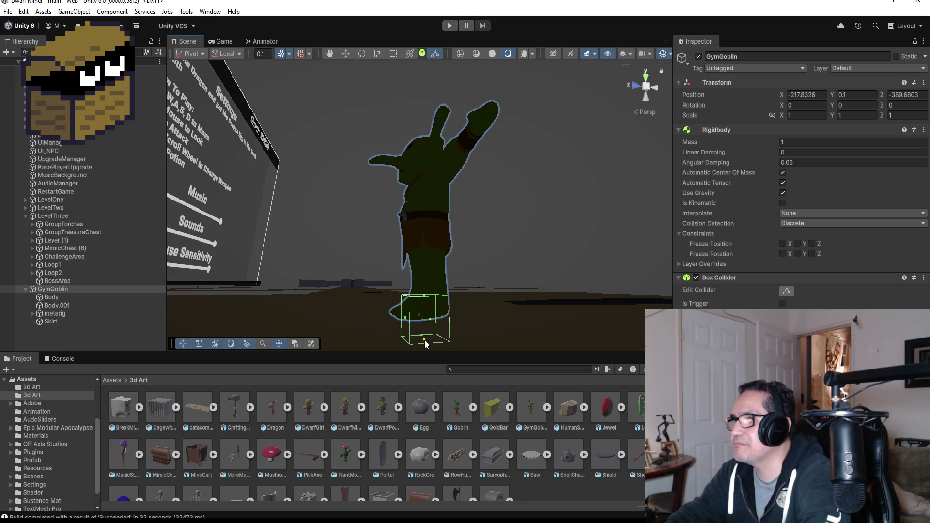
pyautogui.moveTo(425, 343); pyautogui.dragTo(426, 325)
pyautogui.moveTo(490, 300); pyautogui.dragTo(570, 308)
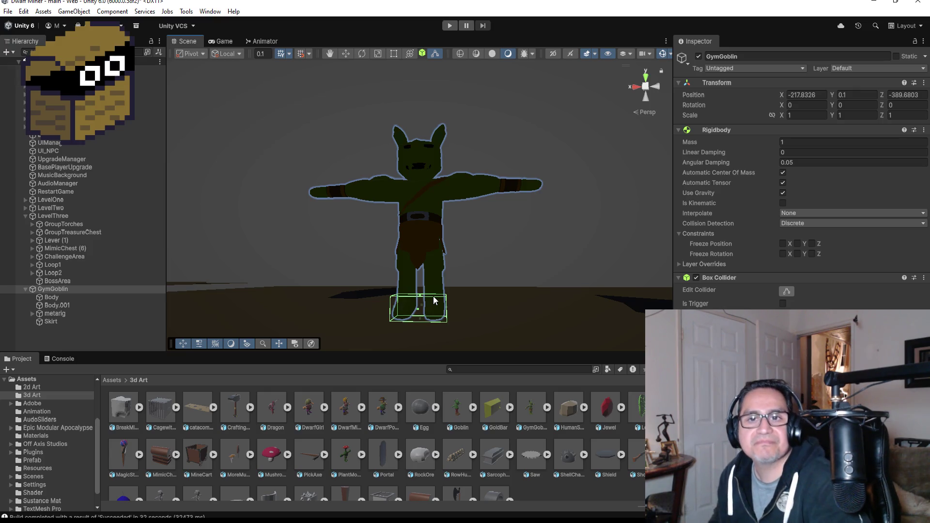
pyautogui.click(74, 304)
# In Top view, drag GymGoblin along Z toward the cave area and frame it.
pyautogui.click(73, 290)
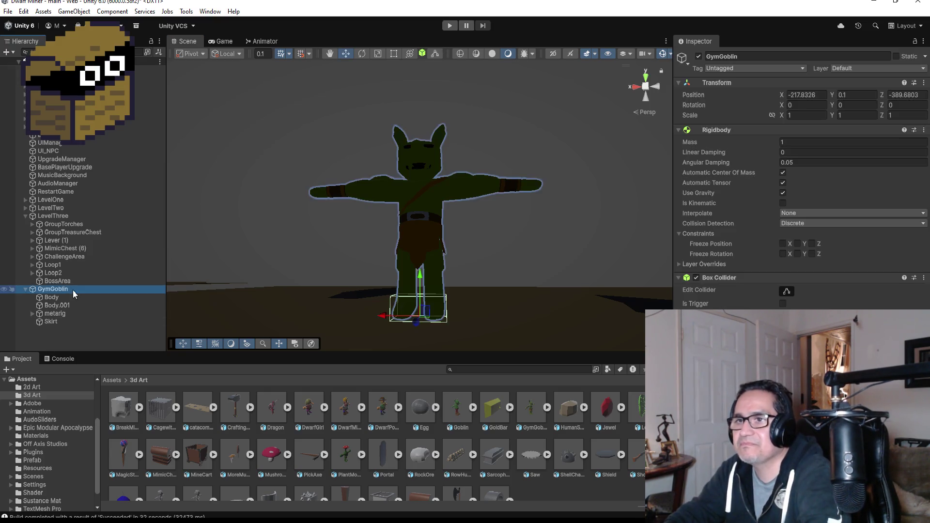
pyautogui.click(646, 77)
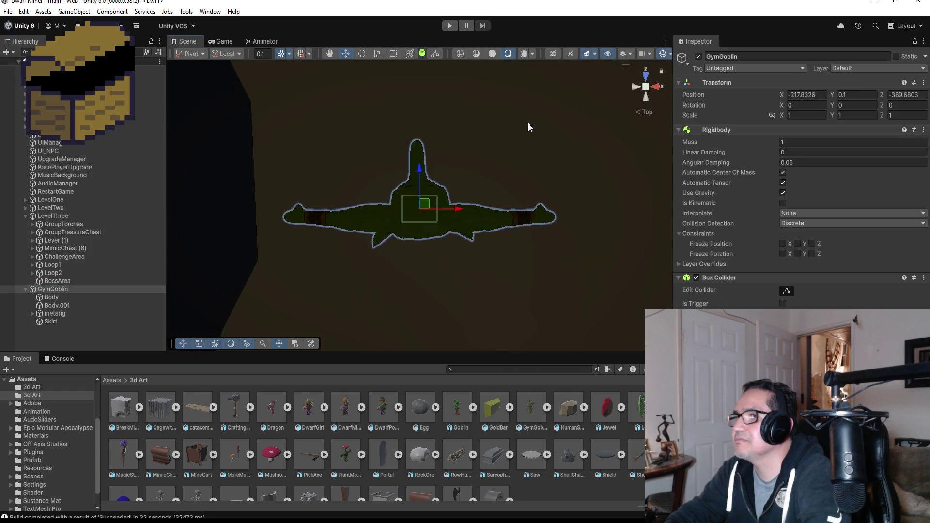
pyautogui.scroll(-10, 493, 177)
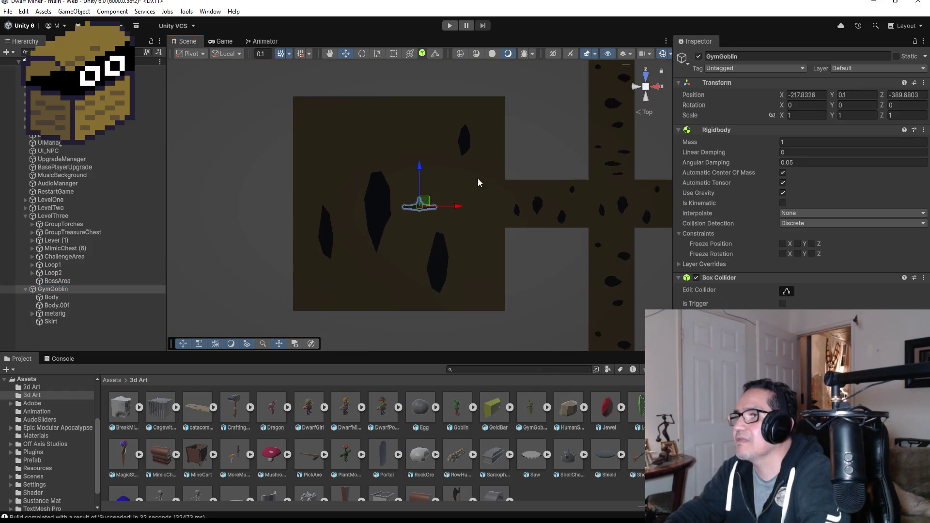
pyautogui.scroll(-10, 475, 179)
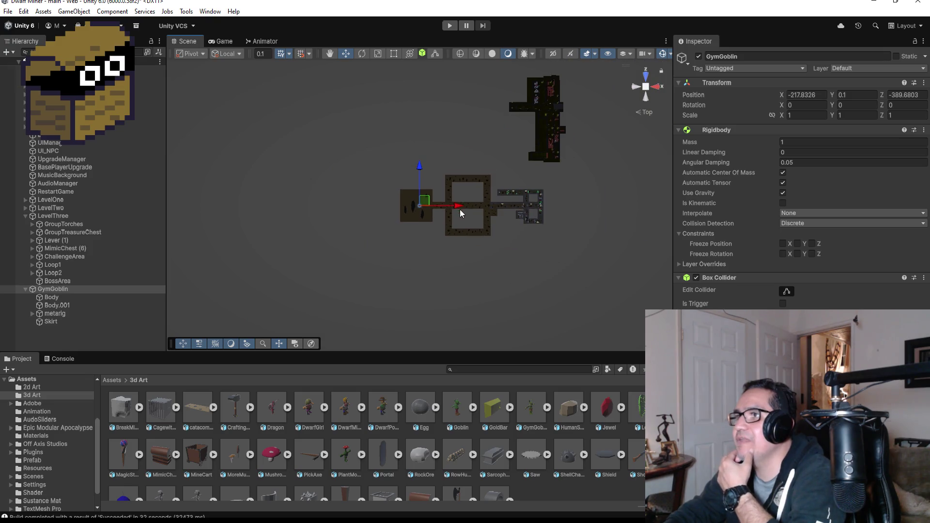
pyautogui.moveTo(420, 170)
pyautogui.mouseDown()
pyautogui.moveTo(421, 135)
pyautogui.moveTo(515, 117)
pyautogui.mouseUp()
pyautogui.press('f')
pyautogui.scroll(-8, 562, 164)
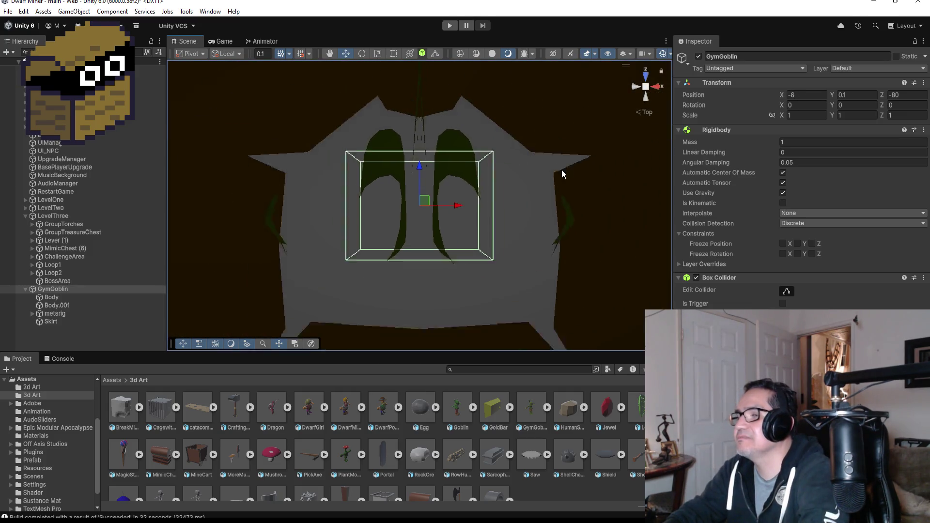
pyautogui.scroll(-3, 501, 191)
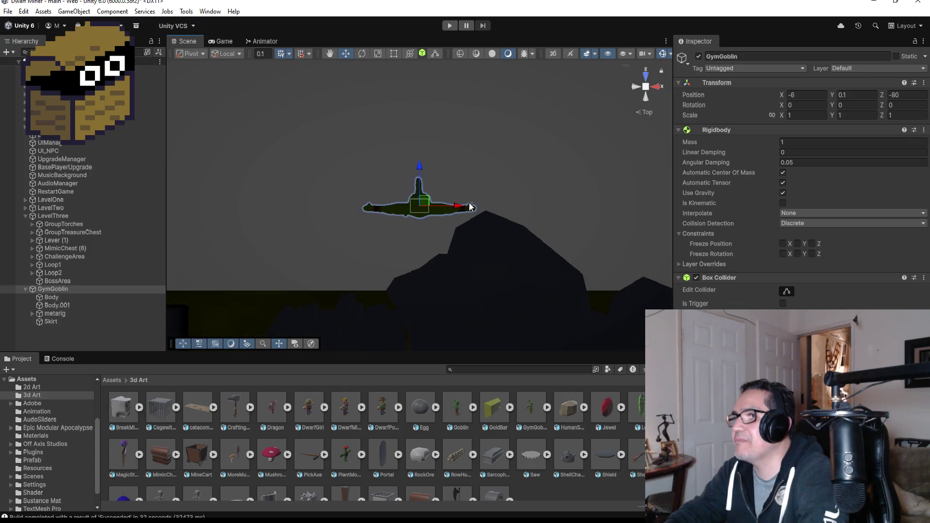
# Move GymGoblin to Z -96.1 in the lit clearing and view it in perspective.
pyautogui.click(420, 228)
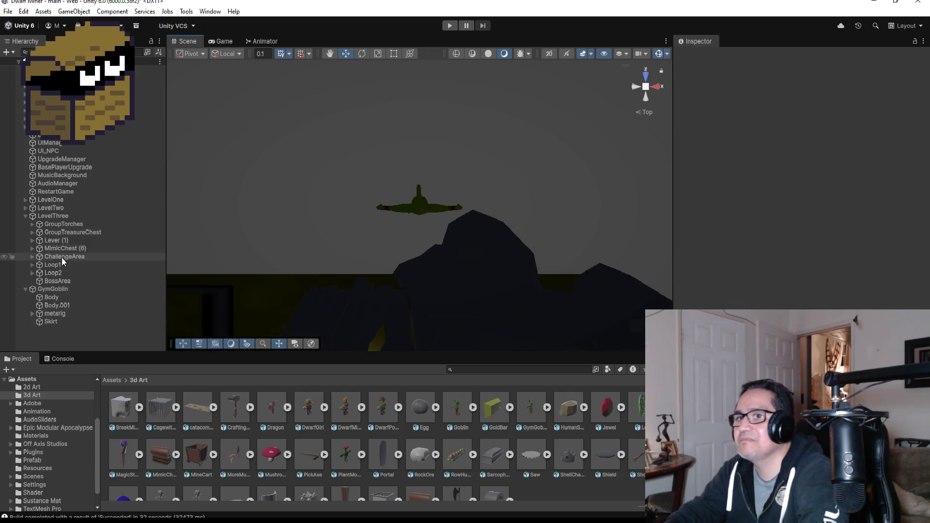
pyautogui.click(42, 289)
pyautogui.click(425, 168)
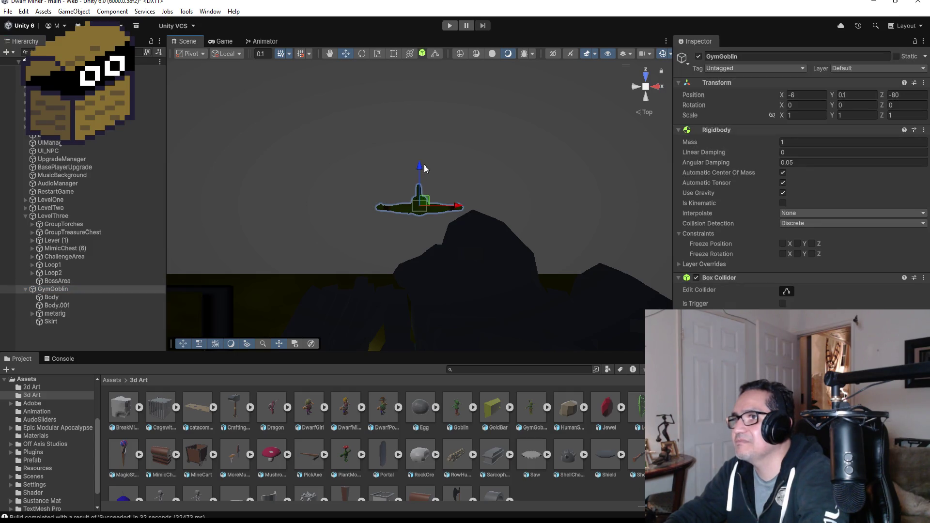
pyautogui.click(82, 289)
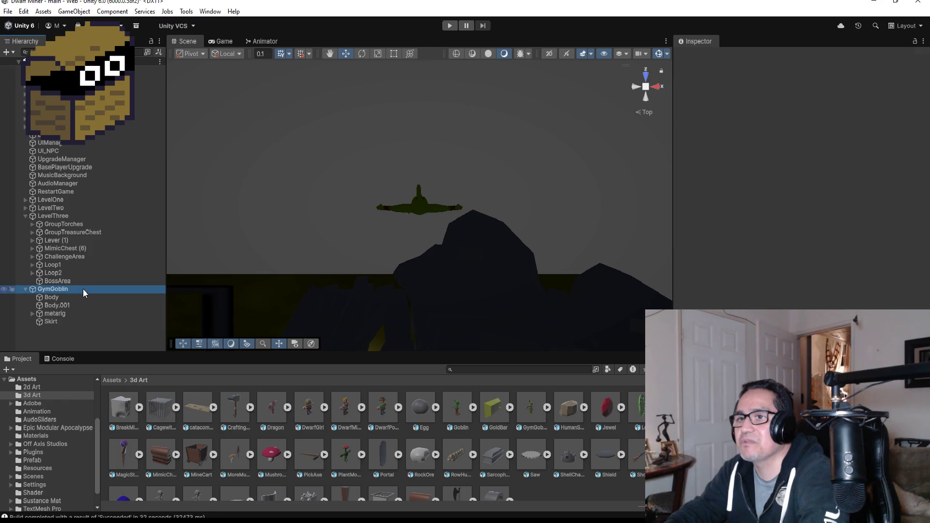
pyautogui.moveTo(419, 169)
pyautogui.mouseDown()
pyautogui.moveTo(419, 291)
pyautogui.moveTo(486, 281)
pyautogui.moveTo(442, 260)
pyautogui.mouseUp()
pyautogui.moveTo(420, 224); pyautogui.dragTo(420, 242)
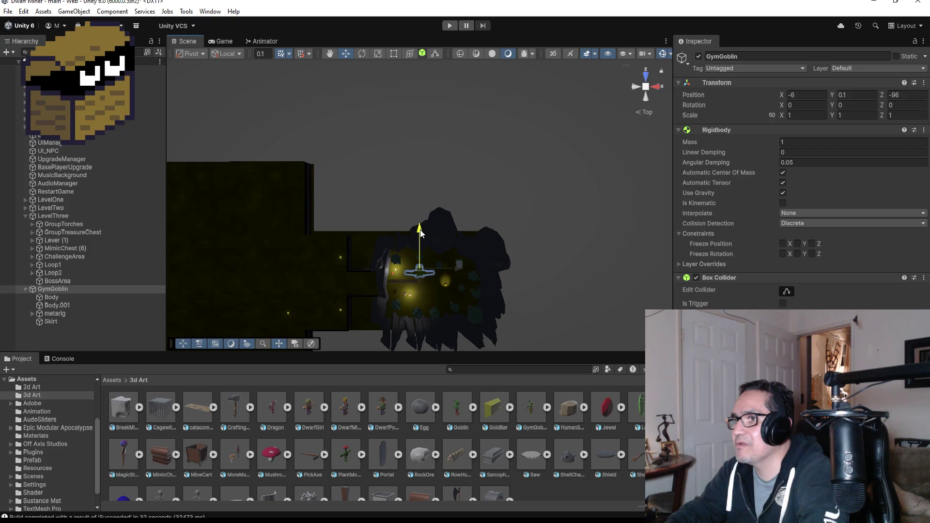
pyautogui.press('f')
pyautogui.scroll(-10, 580, 278)
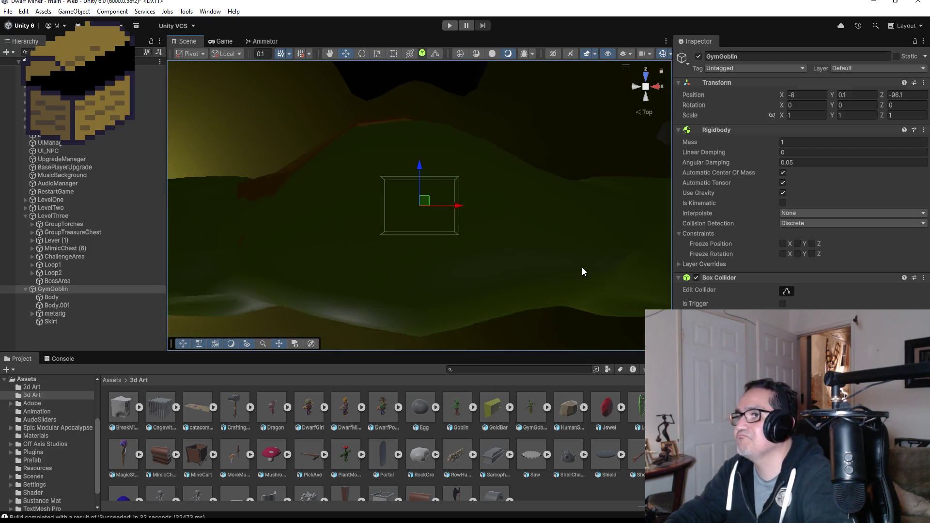
pyautogui.moveTo(522, 330)
pyautogui.mouseDown()
pyautogui.moveTo(511, 150)
pyautogui.moveTo(521, 152)
pyautogui.moveTo(485, 178)
pyautogui.mouseUp()
# Set GymGoblin's scale to 0.5 on every axis.
pyautogui.scroll(-2, 486, 177)
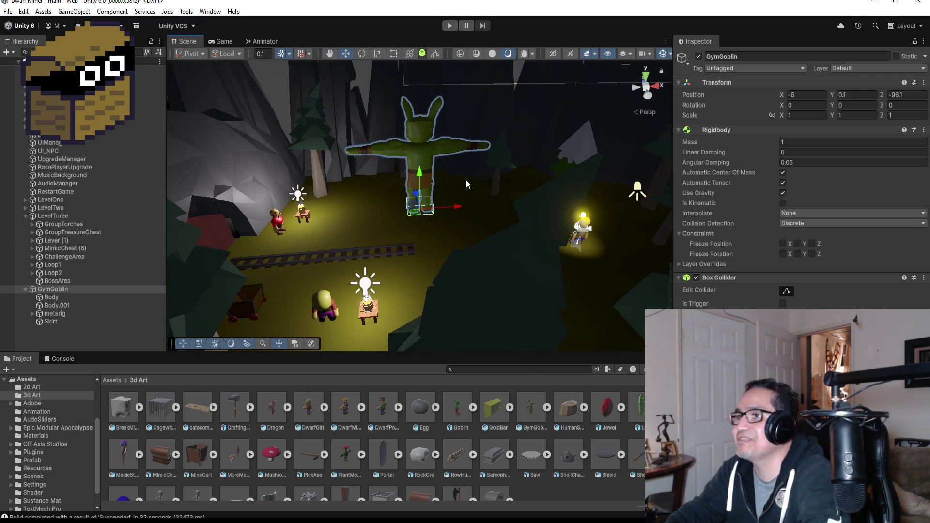
pyautogui.scroll(-2, 441, 162)
pyautogui.scroll(6, 464, 185)
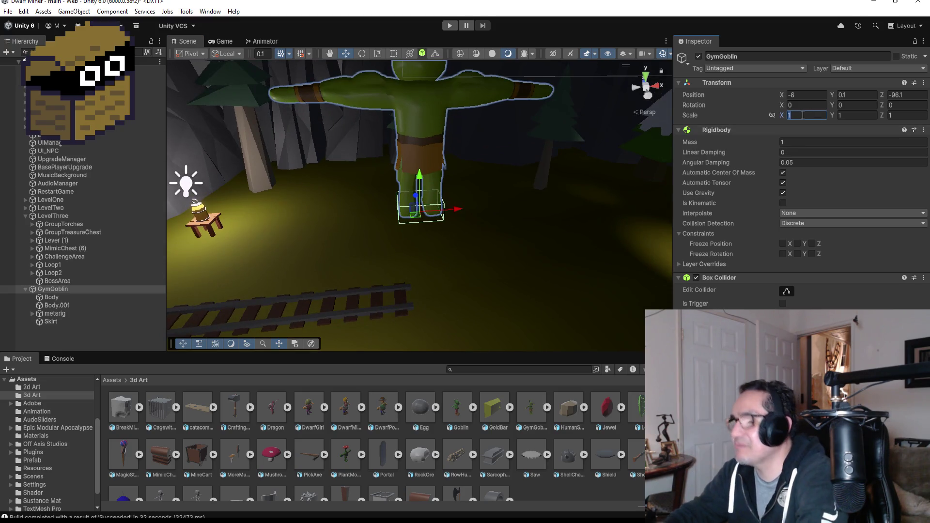
pyautogui.write('.5.5')
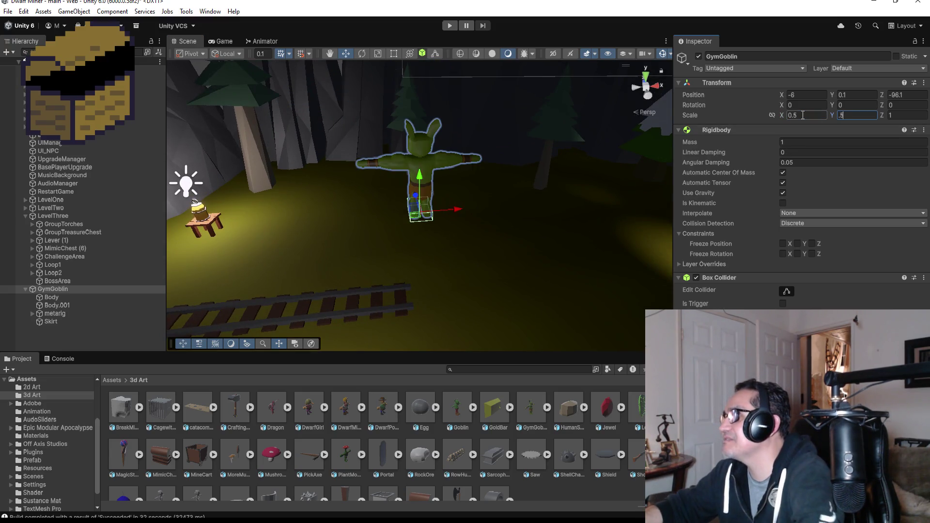
pyautogui.press('Tab')
pyautogui.write('.5')
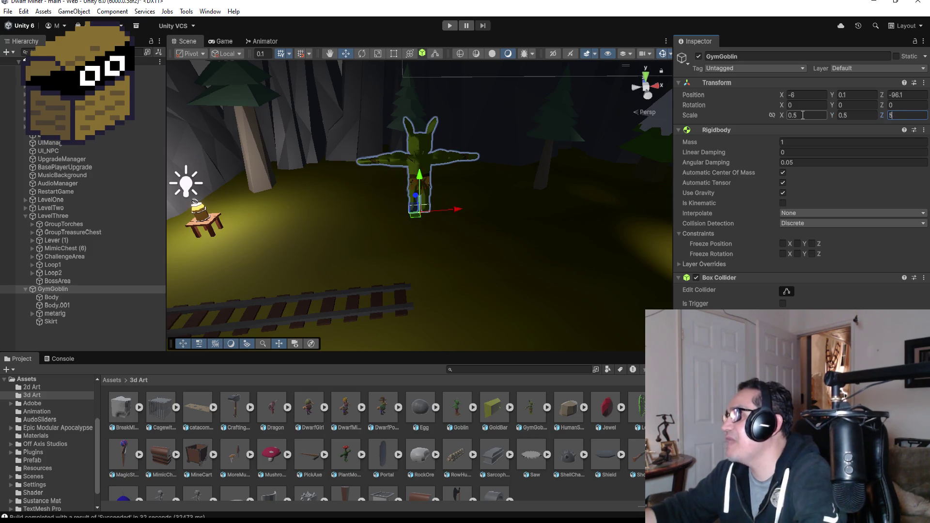
pyautogui.write('.5')
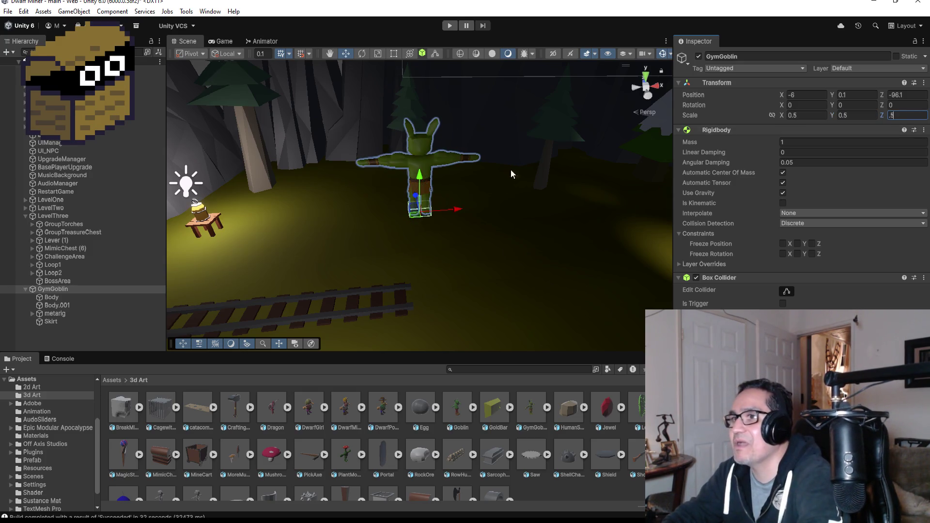
# Move GymGoblin forward to Z -99.06 near the lamp table and set Rotation Y to 90.
pyautogui.scroll(-5, 459, 194)
pyautogui.scroll(4, 457, 191)
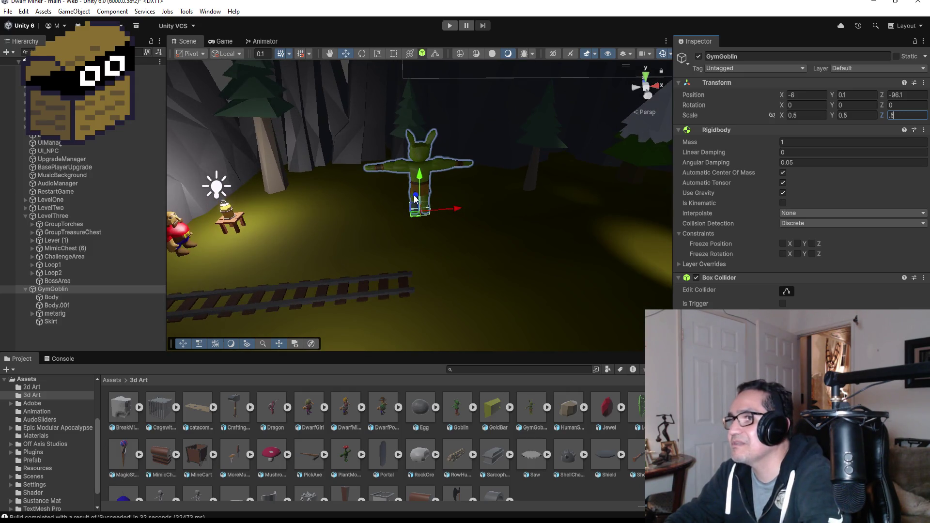
pyautogui.moveTo(415, 199); pyautogui.dragTo(476, 156)
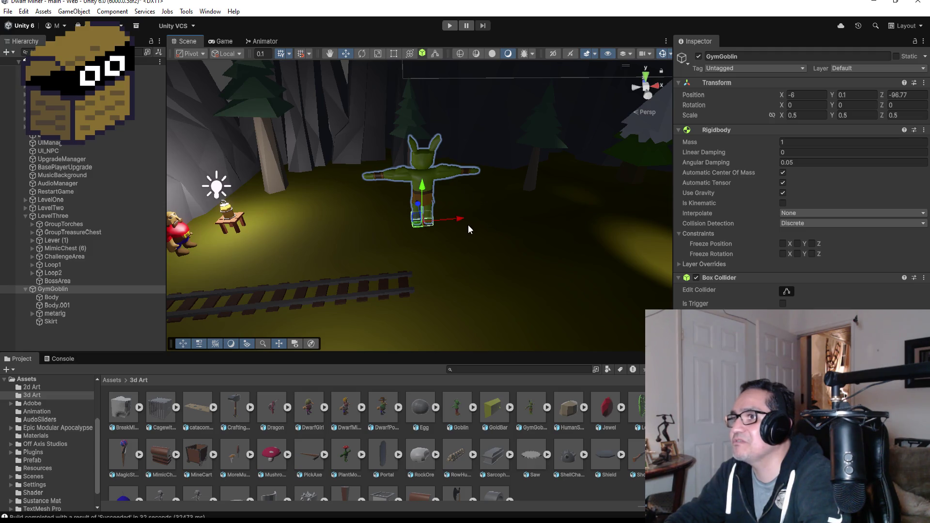
pyautogui.moveTo(420, 203); pyautogui.dragTo(435, 262)
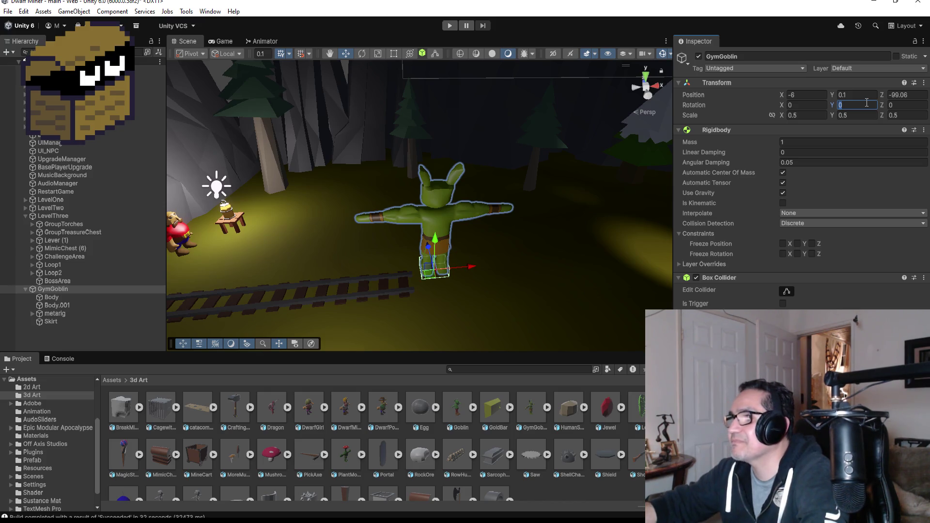
pyautogui.write('90')
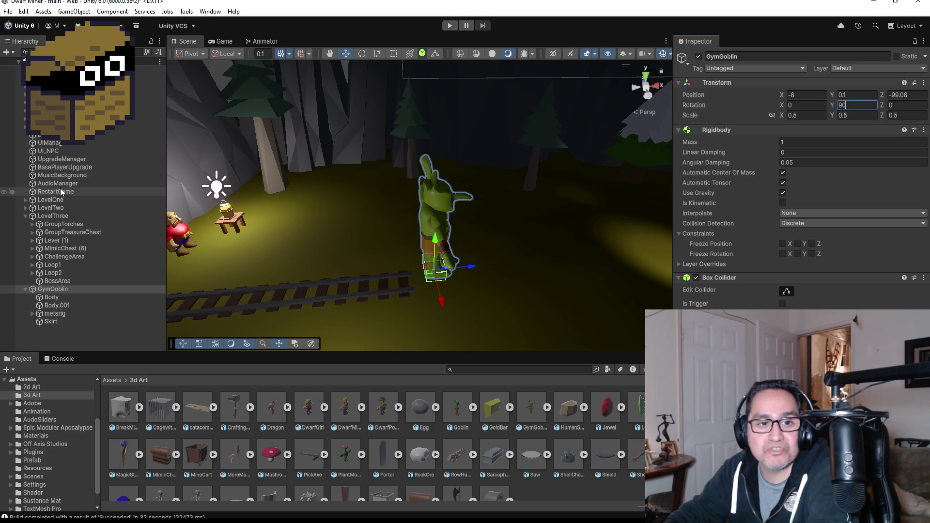
pyautogui.click(58, 86)
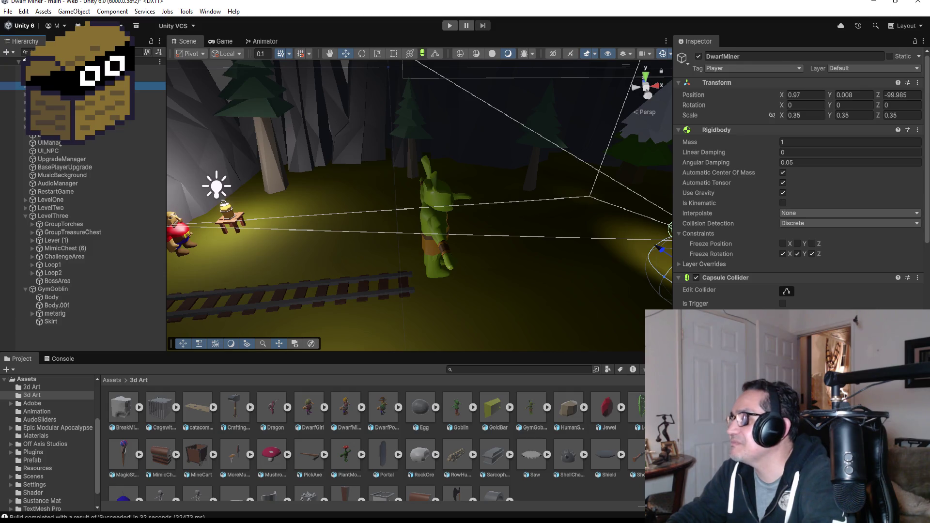
# Keep DwarfMiner's Pp starting zone at Zone 1 and start Play mode.
pyautogui.scroll(-10, 800, 194)
pyautogui.scroll(-1, 790, 289)
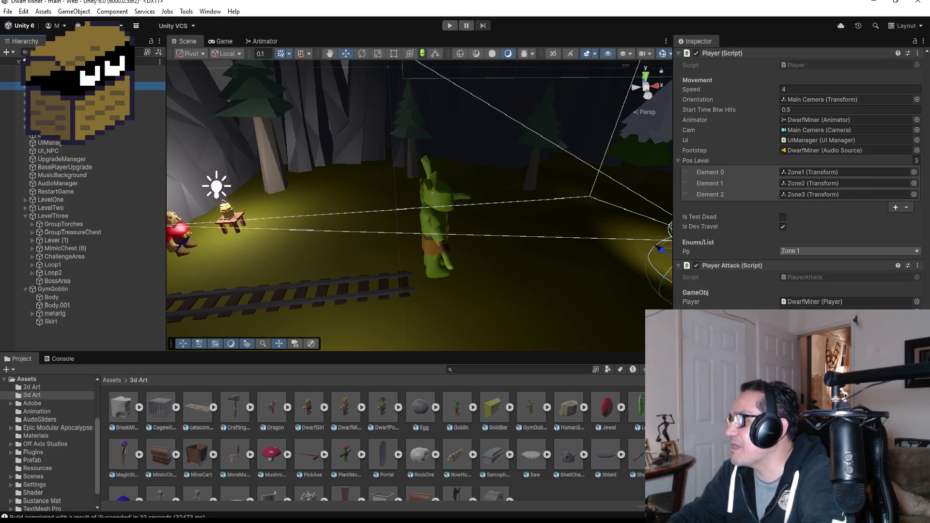
pyautogui.click(806, 251)
pyautogui.click(450, 25)
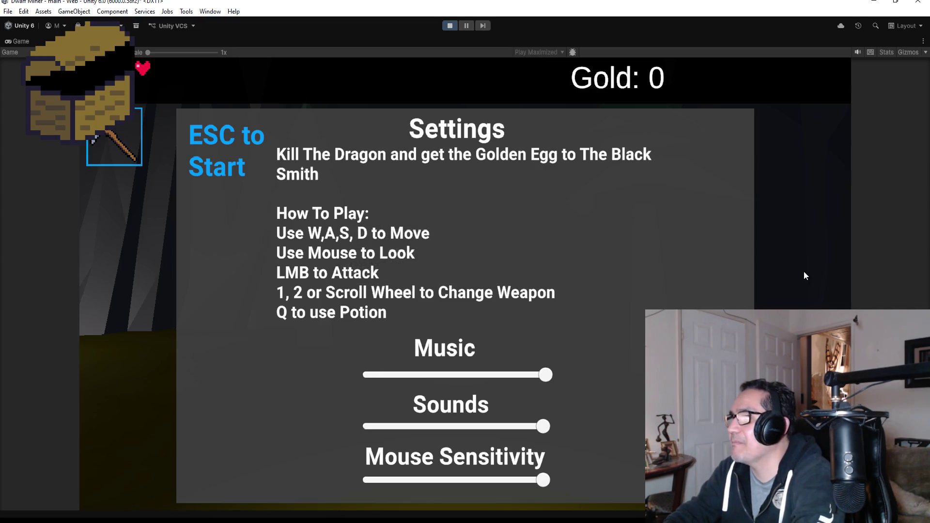
# Dismiss the start screen to see the goblin in the cave, then reopen the Settings screen.
pyautogui.press('Escape')
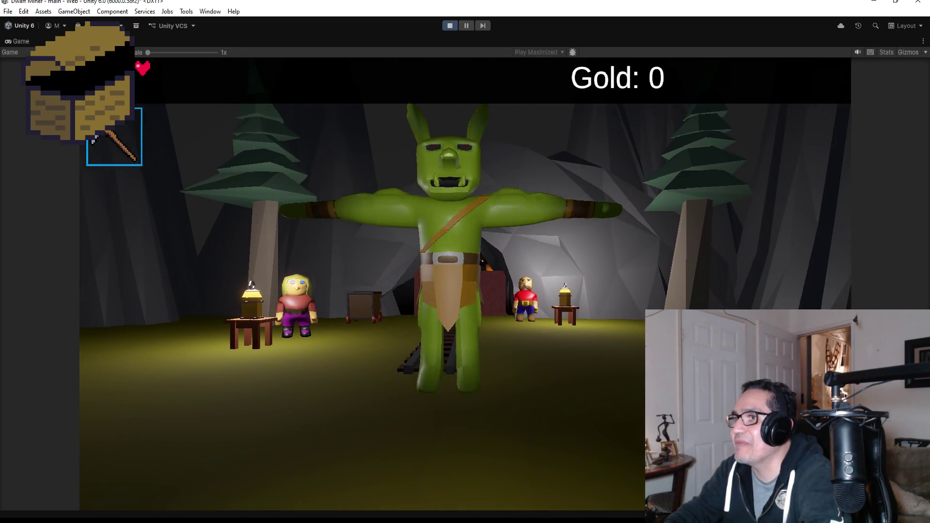
pyautogui.press('Escape')
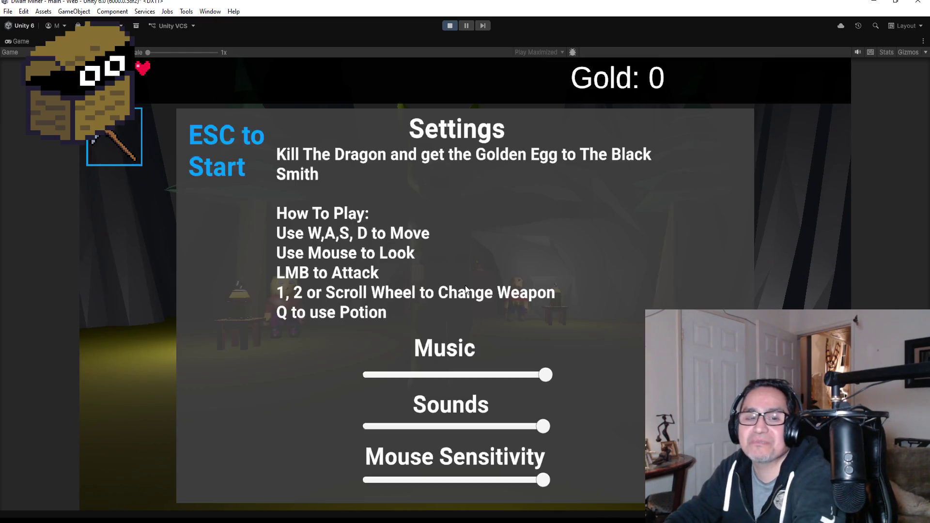
# Stop the test run and select GymGoblin in the Hierarchy.
pyautogui.click(449, 27)
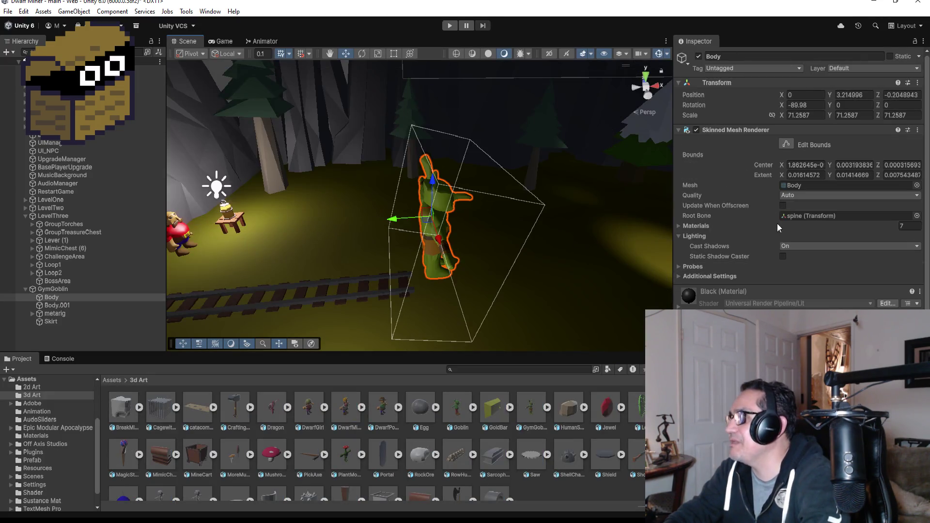
pyautogui.scroll(-2, 800, 184)
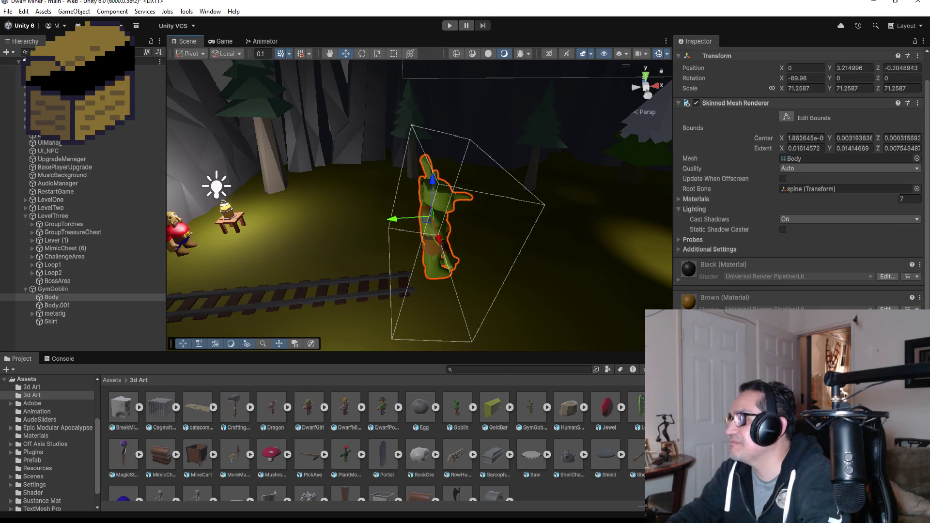
pyautogui.scroll(10, 564, 184)
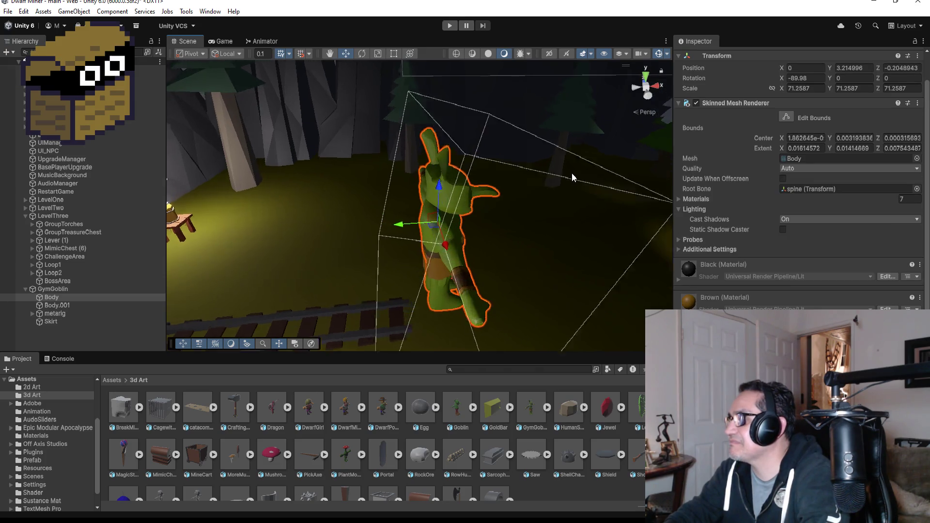
pyautogui.scroll(-5, 548, 157)
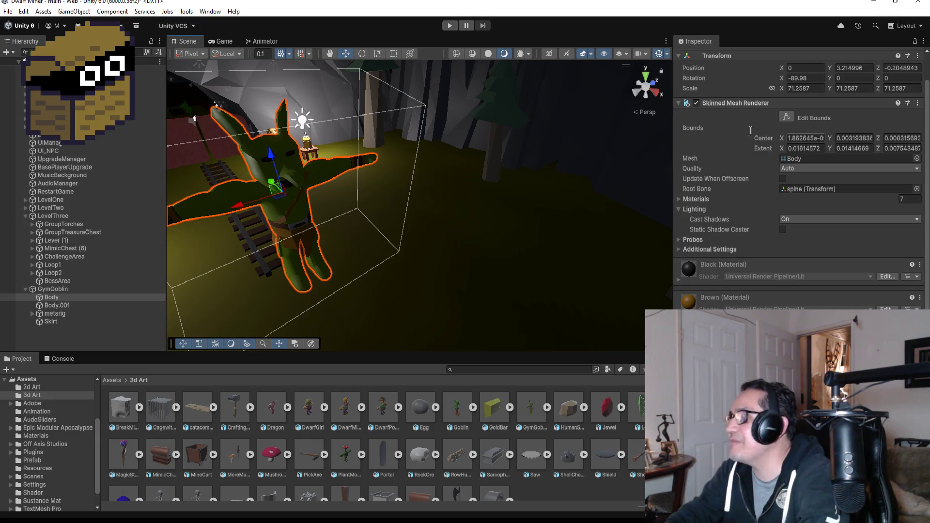
pyautogui.click(53, 289)
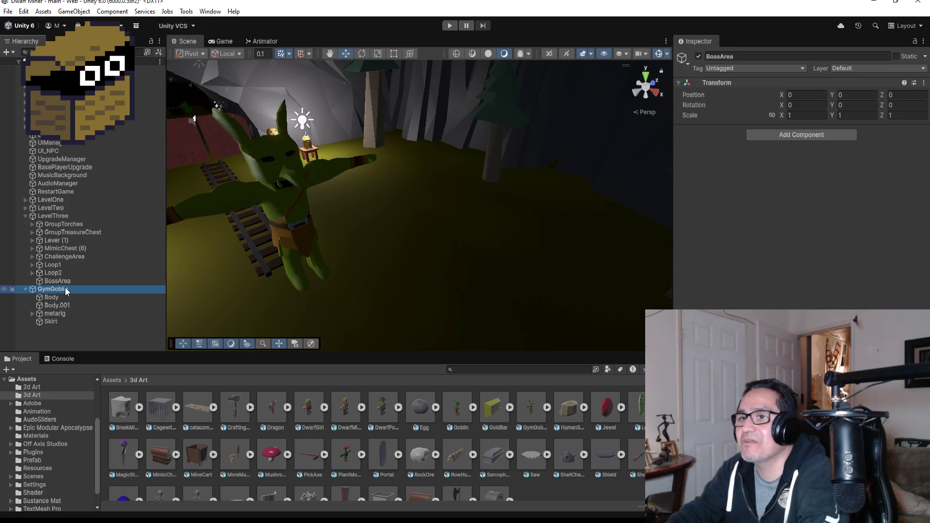
# Set GymGoblin's Scale X, Y and Z to 0.35.
pyautogui.click(811, 114)
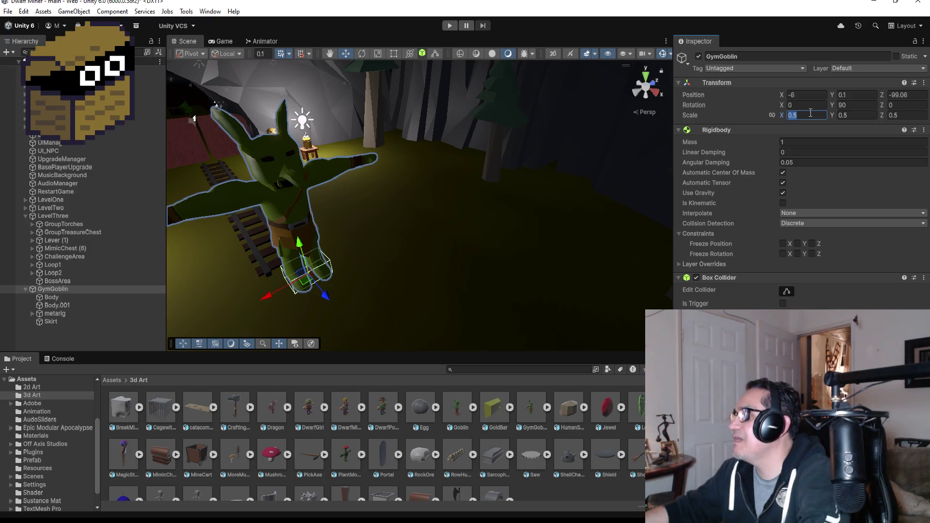
pyautogui.write('0.3')
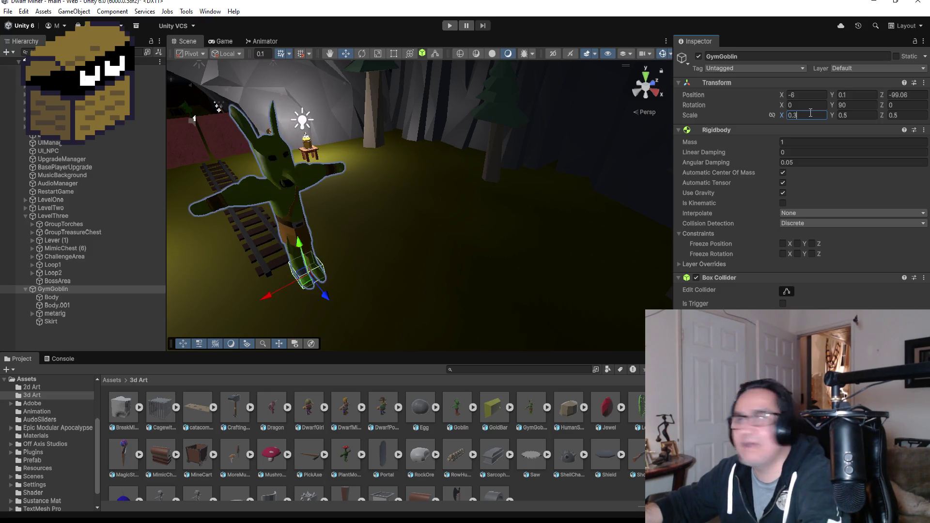
pyautogui.write('5')
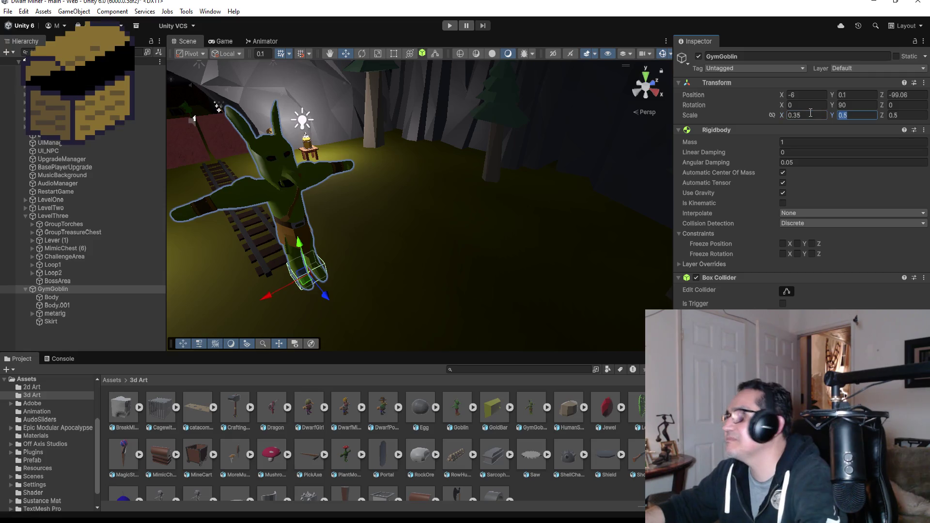
pyautogui.press('BackSpace')
pyautogui.write('35')
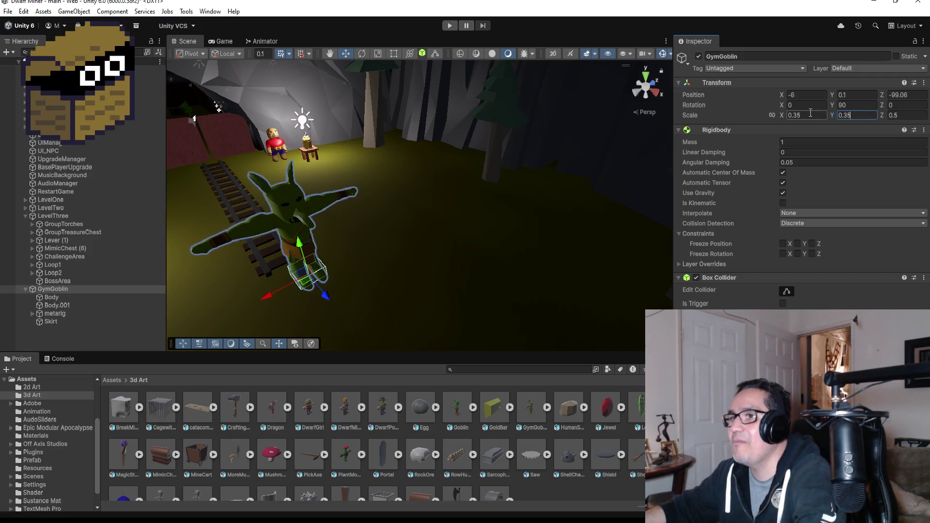
pyautogui.press('BackSpace')
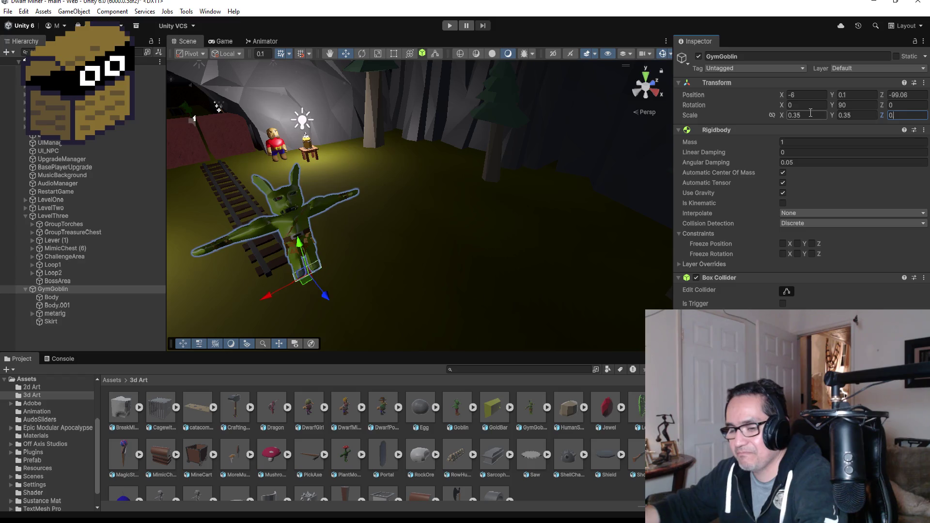
pyautogui.write('.35')
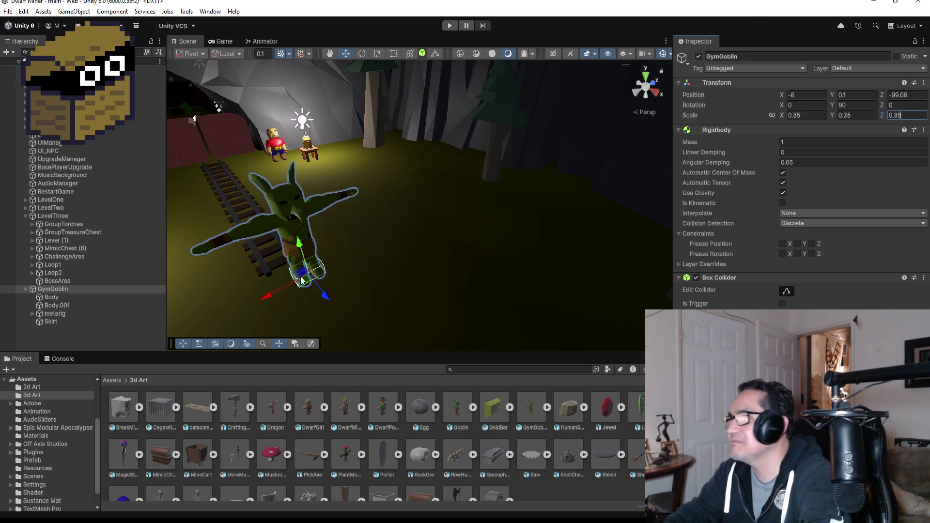
pyautogui.scroll(5, 305, 276)
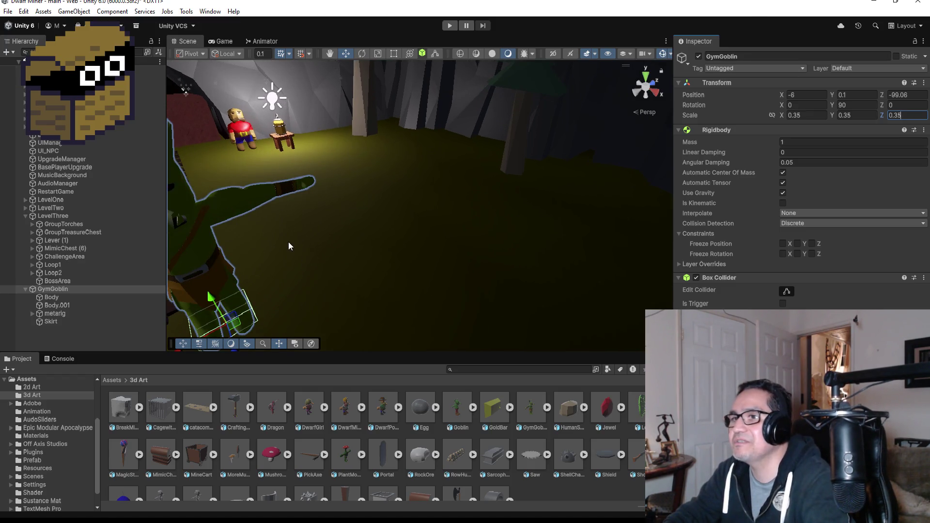
pyautogui.moveTo(289, 243)
pyautogui.mouseDown()
pyautogui.moveTo(335, 213)
pyautogui.moveTo(374, 207)
pyautogui.moveTo(318, 199)
pyautogui.mouseUp()
pyautogui.scroll(-5, 202, 167)
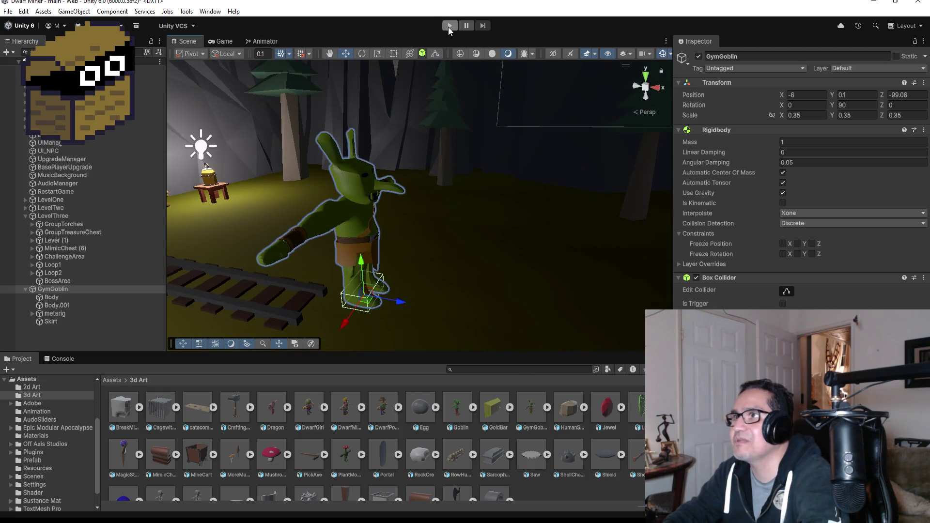
# Start another test run, switch to the axe and attack the shrunken goblin.
pyautogui.click(449, 28)
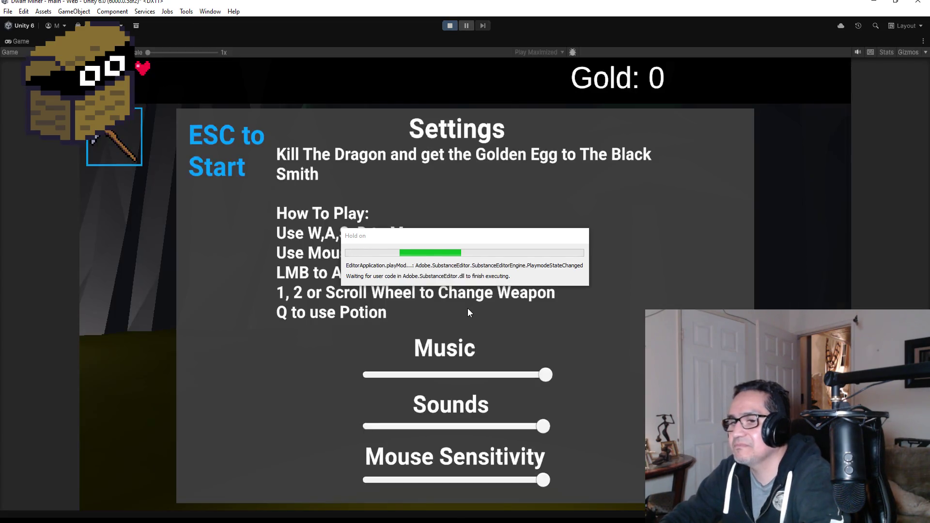
pyautogui.press('Escape')
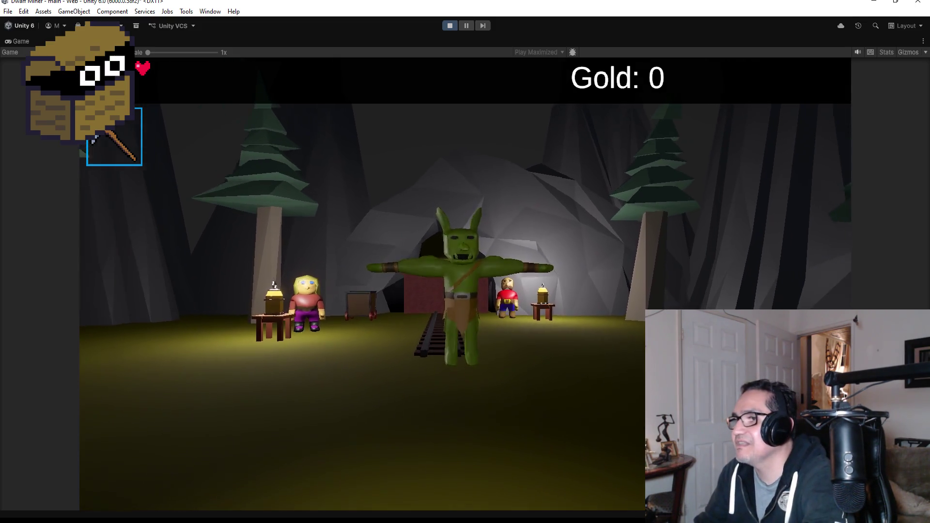
pyautogui.press('2')
pyautogui.click(465, 283)
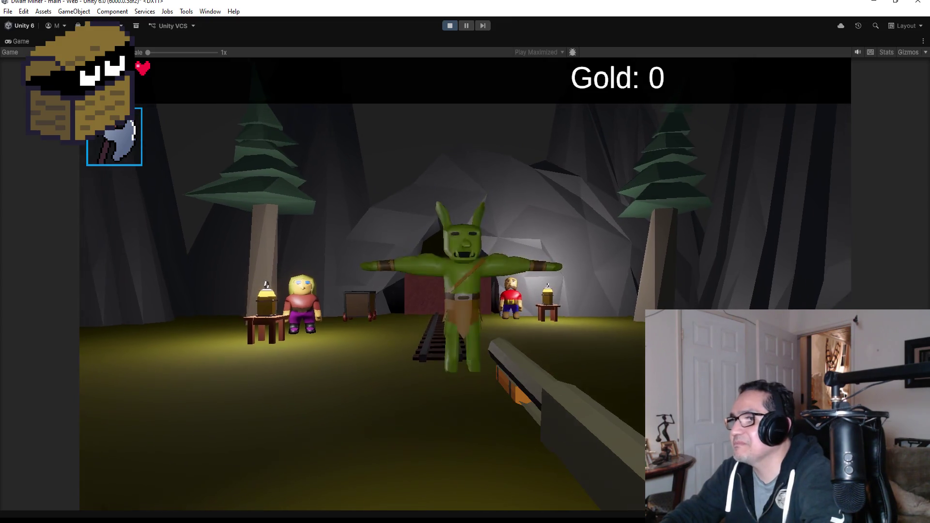
pyautogui.click(465, 283)
pyautogui.click(465, 284)
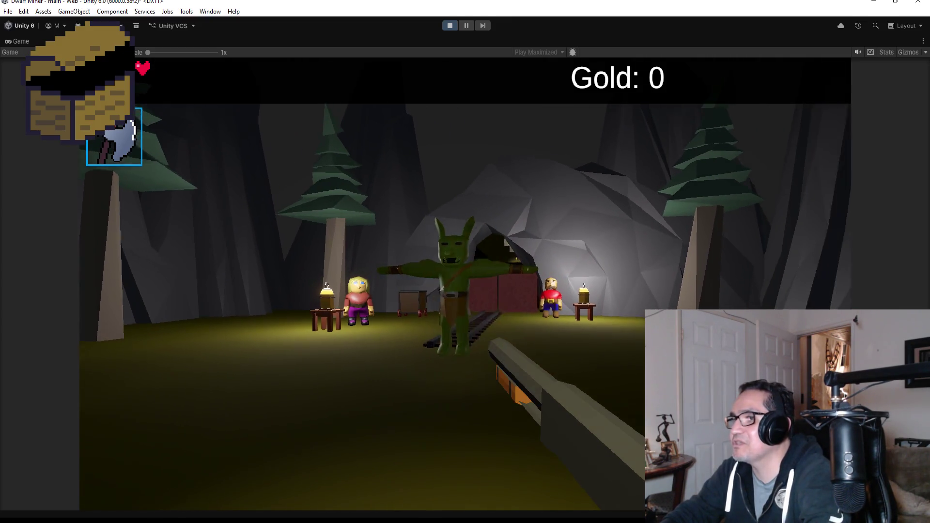
pyautogui.click(465, 284)
pyautogui.click(465, 283)
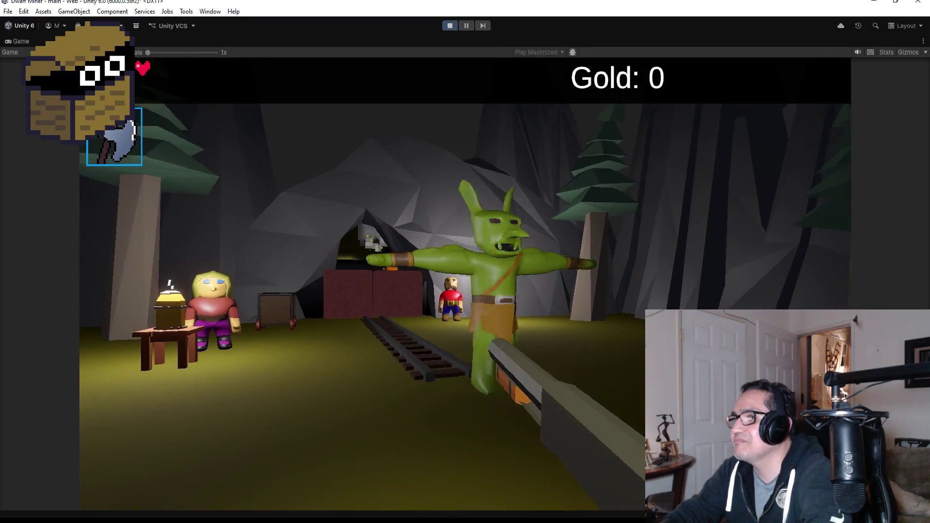
pyautogui.click(465, 284)
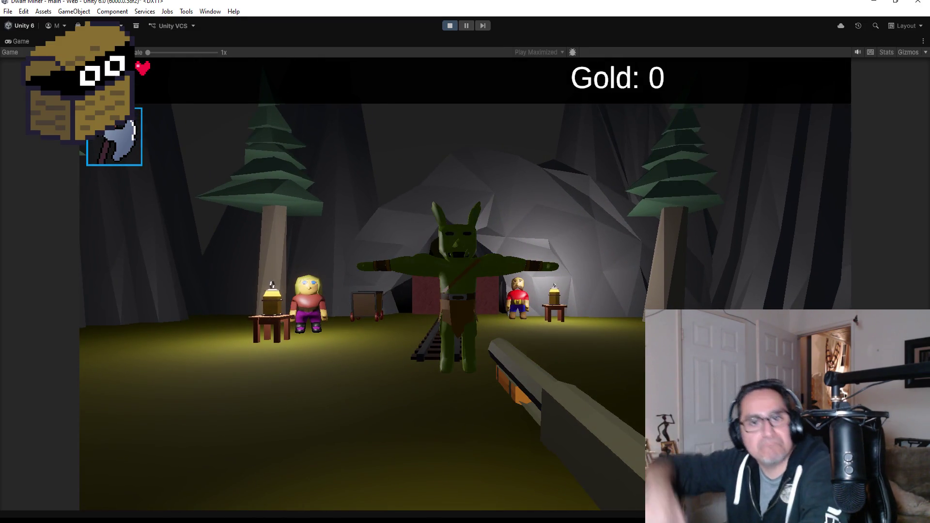
pyautogui.click(465, 284)
pyautogui.click(465, 283)
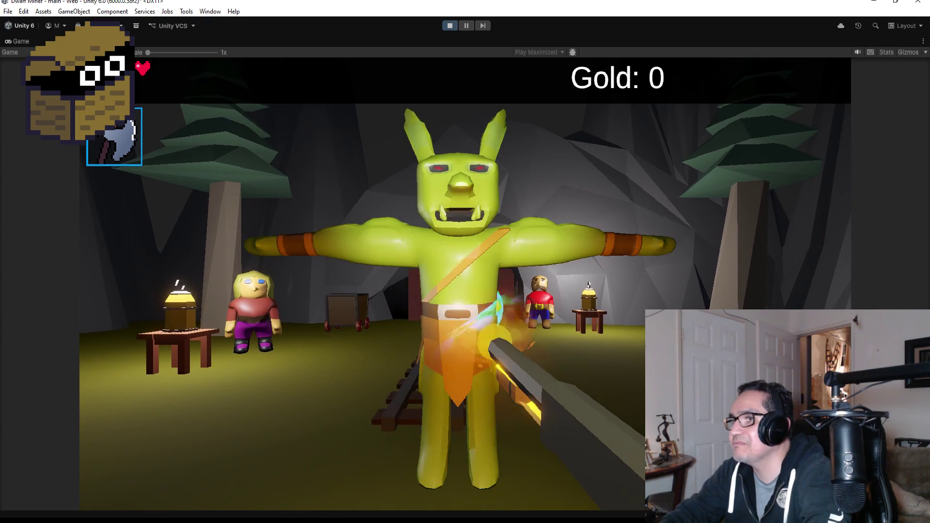
# Pause and stop the play test, then switch over to Blender.
pyautogui.press('Escape')
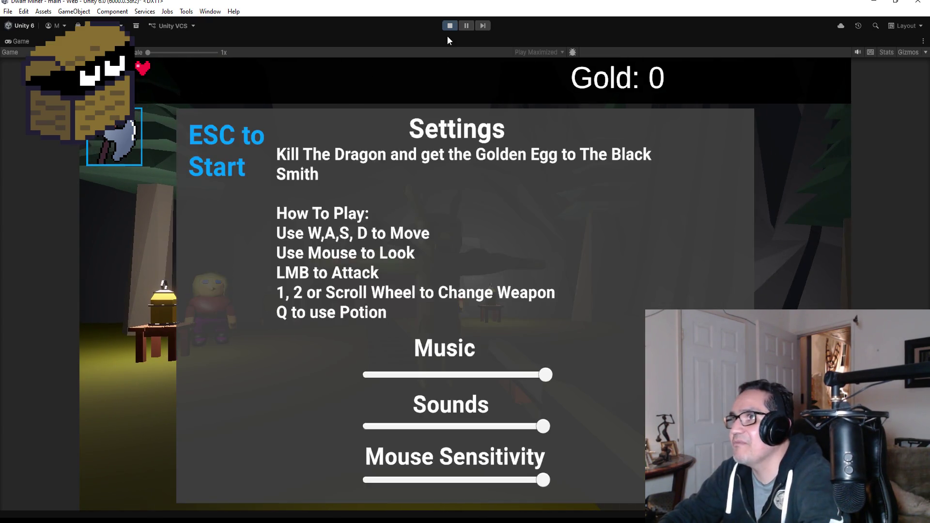
pyautogui.click(449, 27)
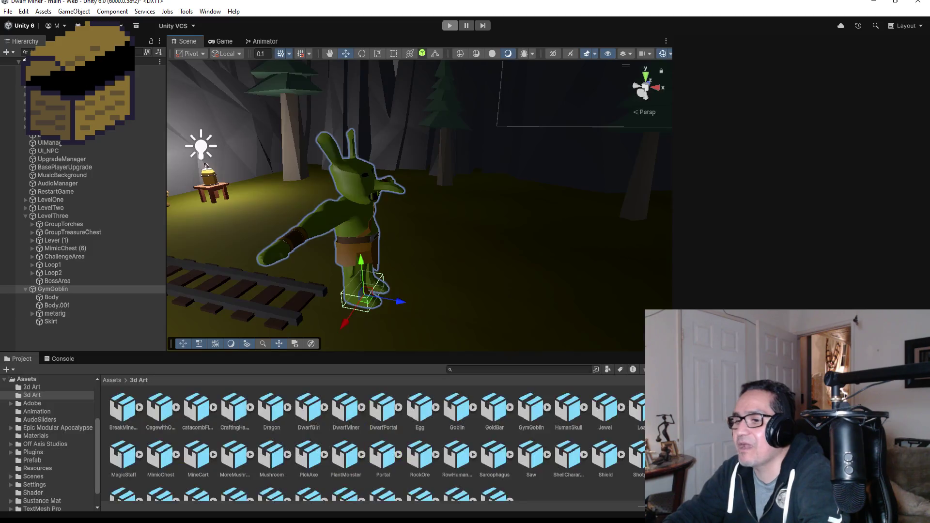
pyautogui.hotkey('alt', 'Tab')
# Enter Edit Mode on the goblin body and make White the active material slot.
pyautogui.scroll(5, 437, 162)
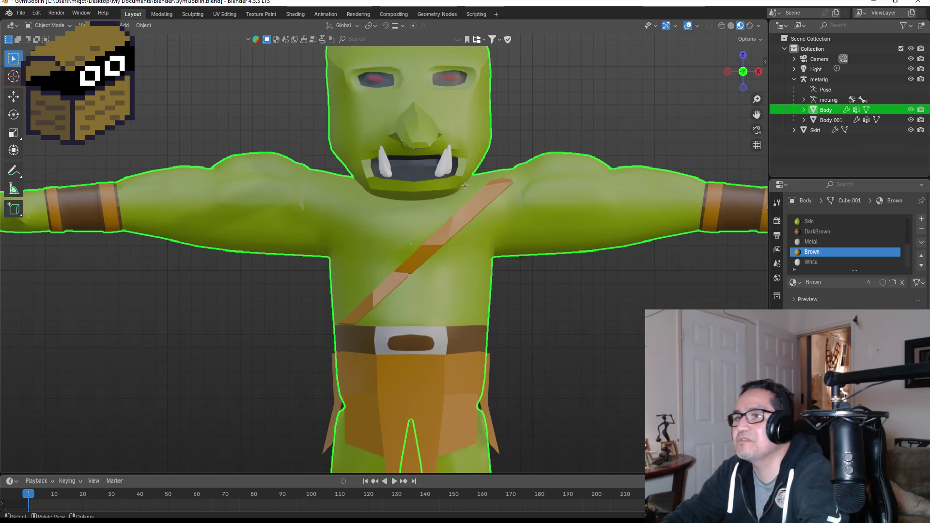
pyautogui.press('Tab')
pyautogui.scroll(3, 465, 150)
pyautogui.scroll(-3, 471, 165)
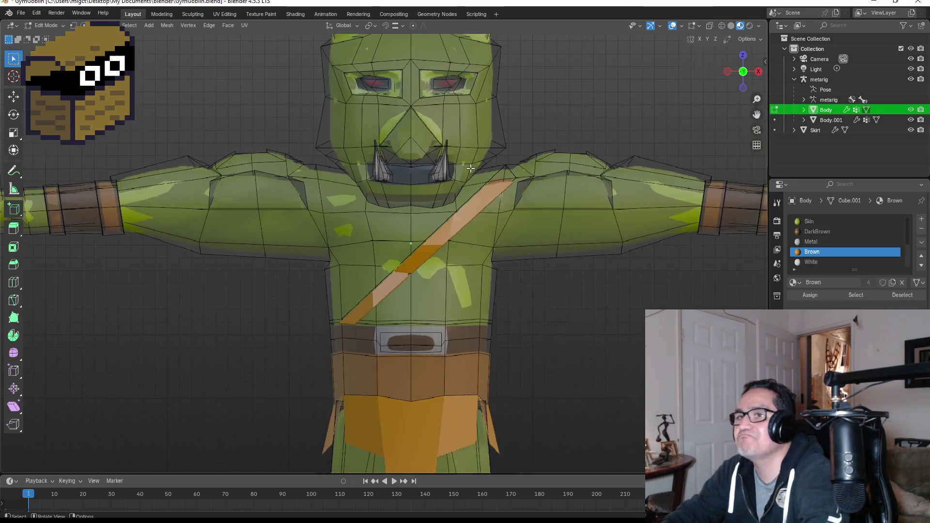
pyautogui.scroll(3, 660, 285)
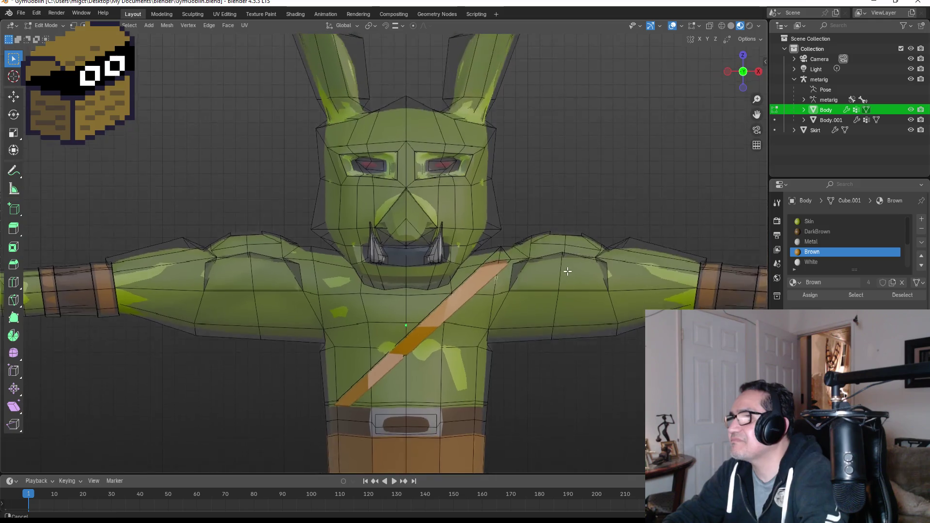
pyautogui.scroll(-2, 821, 244)
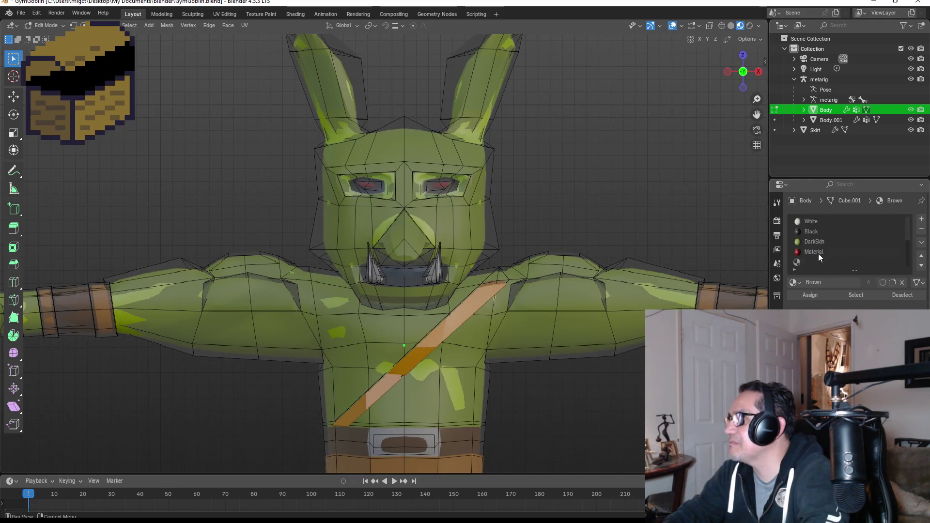
pyautogui.click(813, 243)
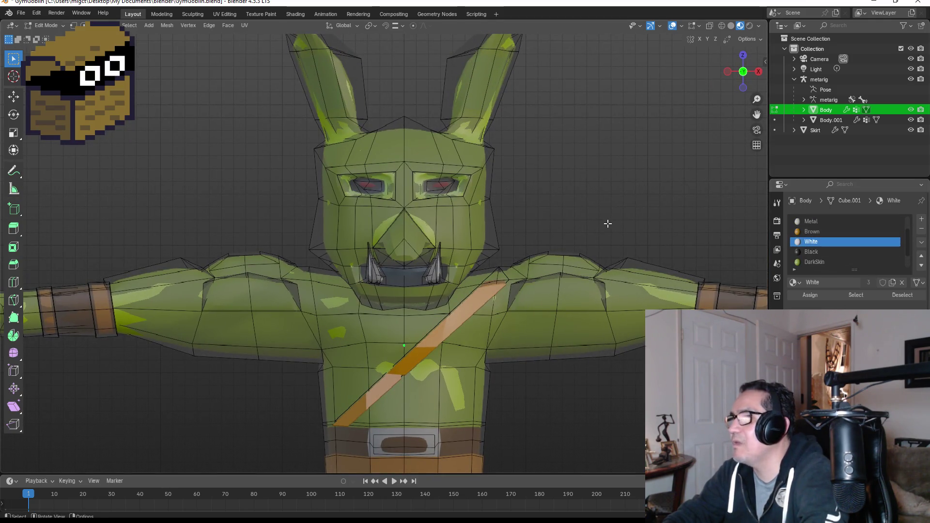
# Select the whole left tusk and assign it the White material.
pyautogui.scroll(3, 552, 260)
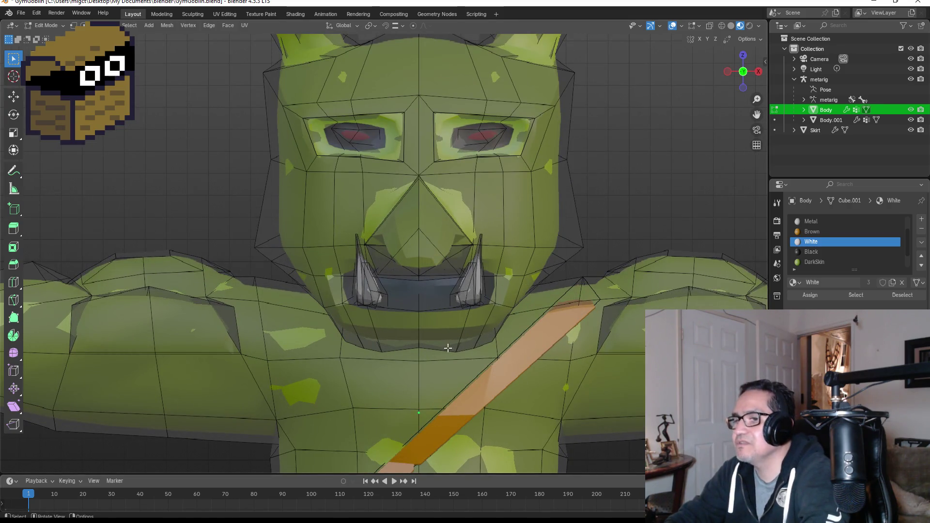
pyautogui.moveTo(446, 343)
pyautogui.mouseDown()
pyautogui.moveTo(530, 218)
pyautogui.moveTo(546, 237)
pyautogui.mouseUp()
pyautogui.click(458, 330)
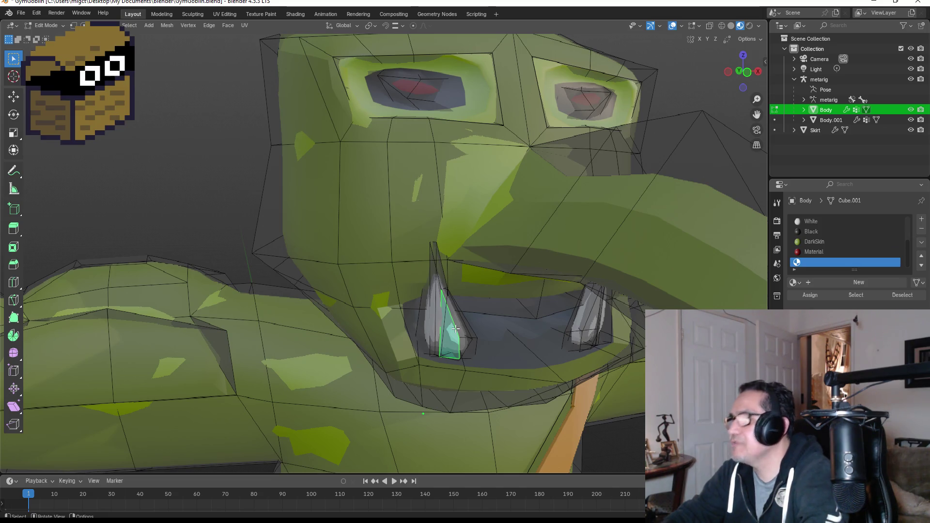
pyautogui.press('ctrl+KP_Add')
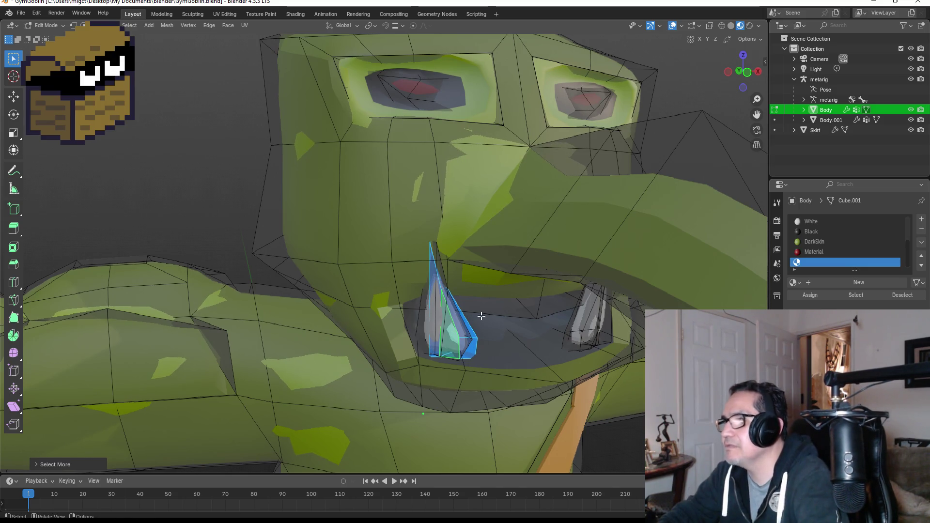
pyautogui.moveTo(456, 329); pyautogui.dragTo(440, 313)
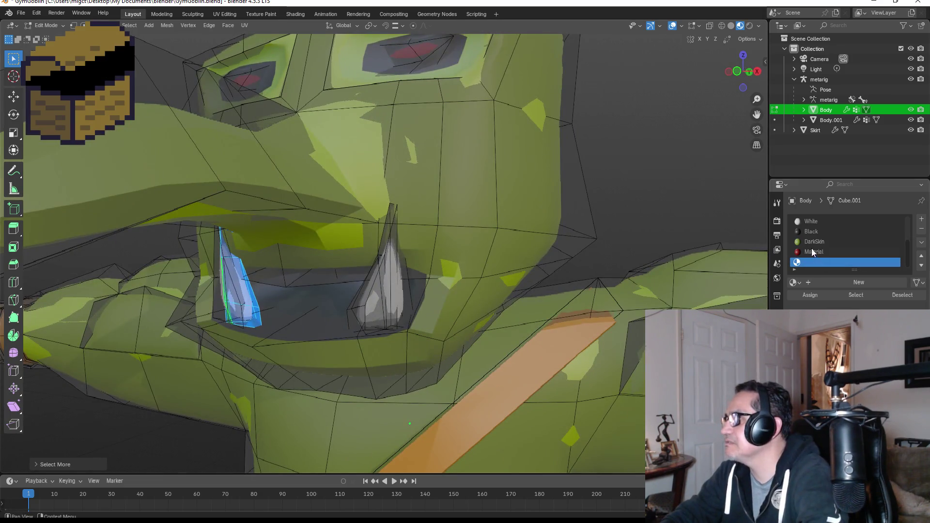
pyautogui.click(813, 223)
pyautogui.click(813, 296)
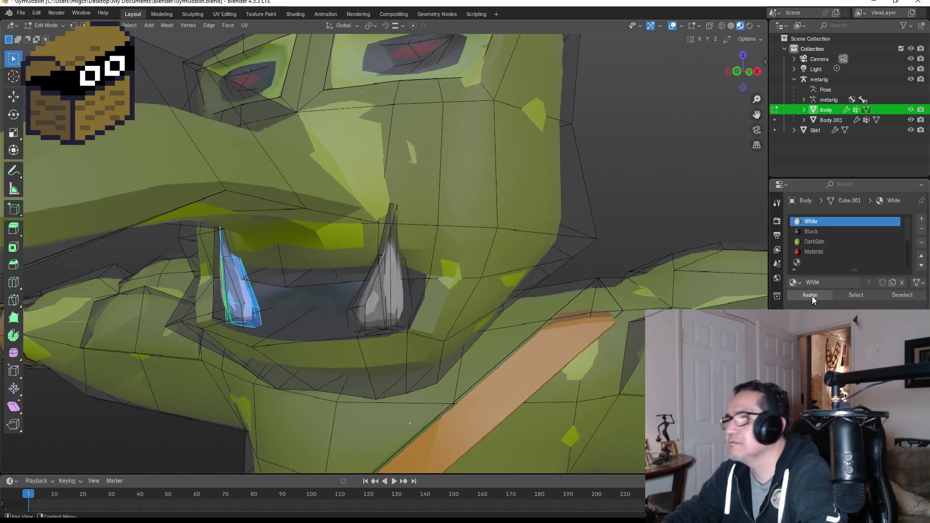
# Select the whole right tusk and assign it the White material.
pyautogui.moveTo(484, 291); pyautogui.dragTo(505, 283)
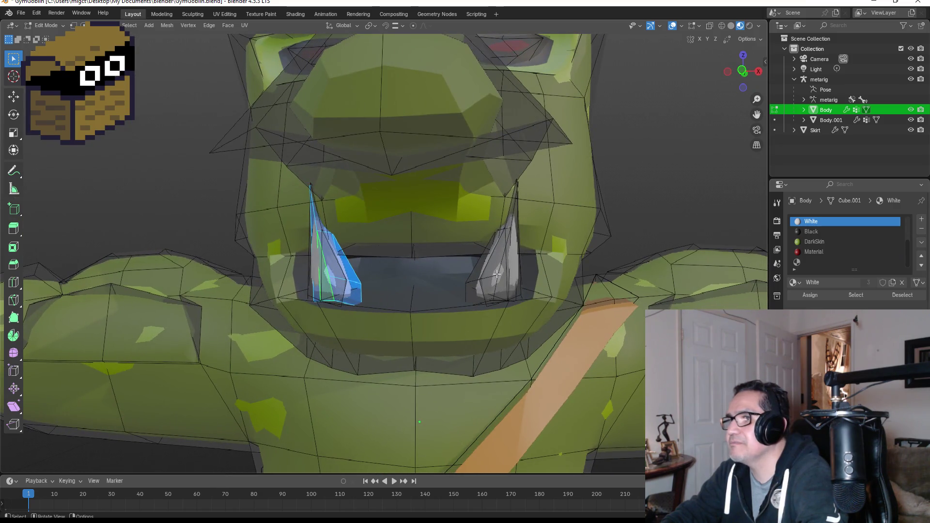
pyautogui.click(499, 277)
pyautogui.press('ctrl+KP_Add')
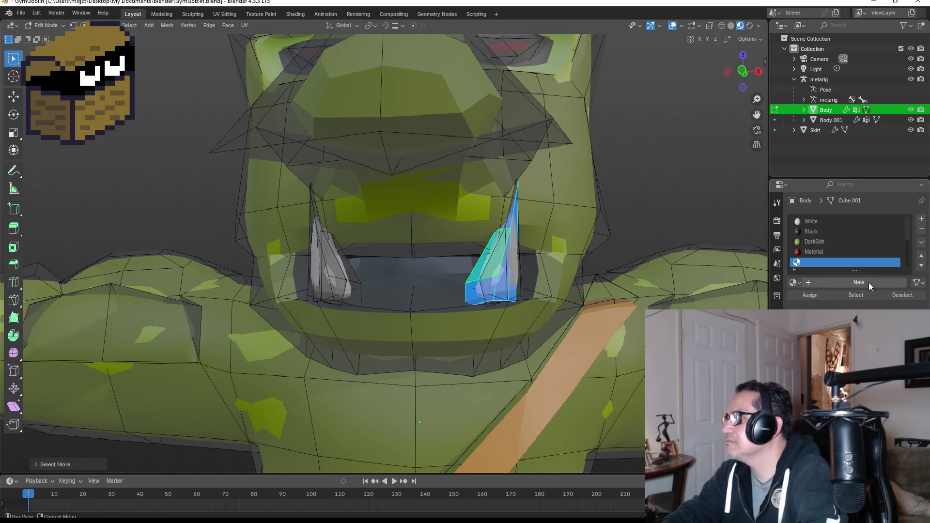
pyautogui.click(811, 222)
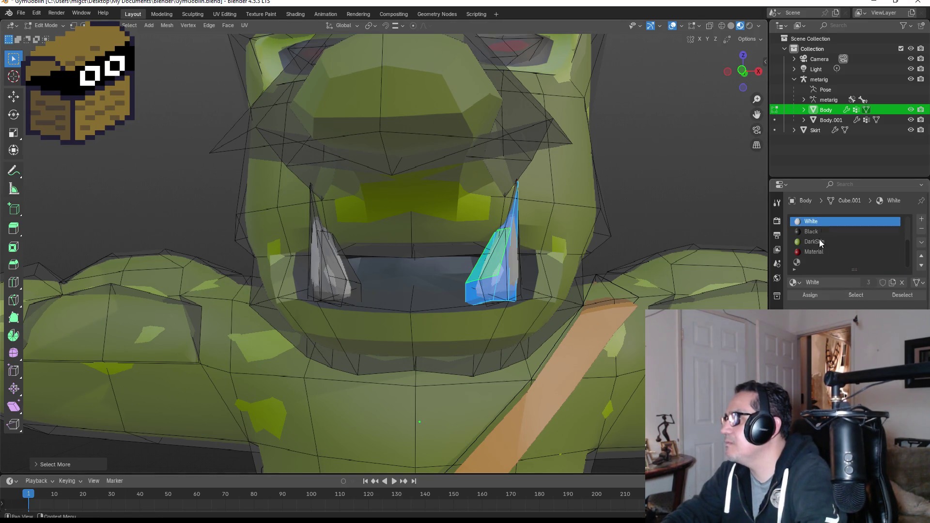
pyautogui.click(811, 295)
# Return to Object Mode and check the white tusks from a front view.
pyautogui.press('Tab')
pyautogui.scroll(-5, 653, 222)
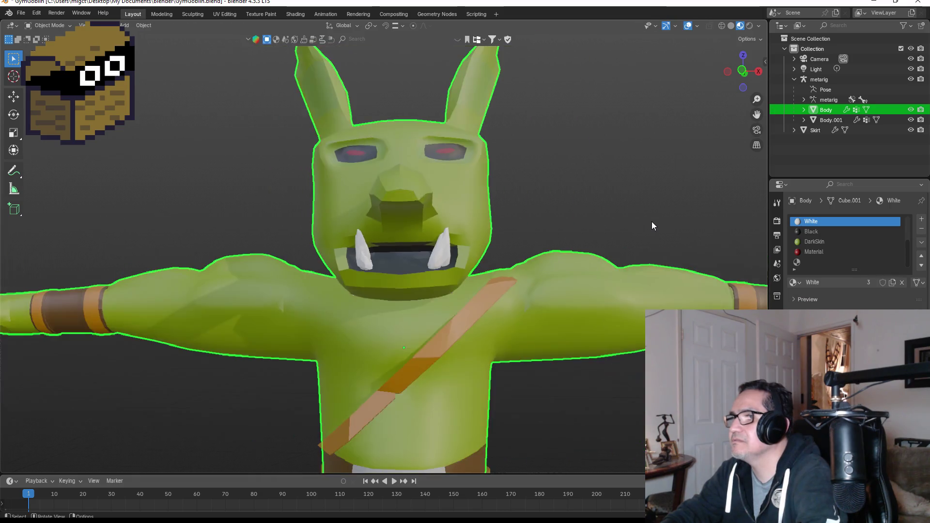
pyautogui.moveTo(652, 222)
pyautogui.mouseDown()
pyautogui.moveTo(635, 211)
pyautogui.moveTo(595, 222)
pyautogui.moveTo(598, 230)
pyautogui.moveTo(664, 212)
pyautogui.moveTo(692, 228)
pyautogui.moveTo(675, 230)
pyautogui.mouseUp()
pyautogui.scroll(6, 667, 211)
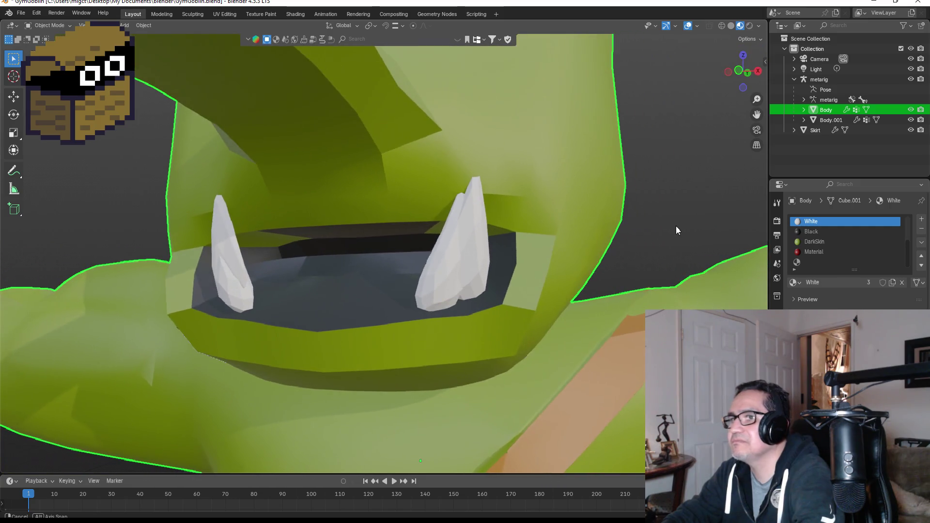
pyautogui.press('KP_1')
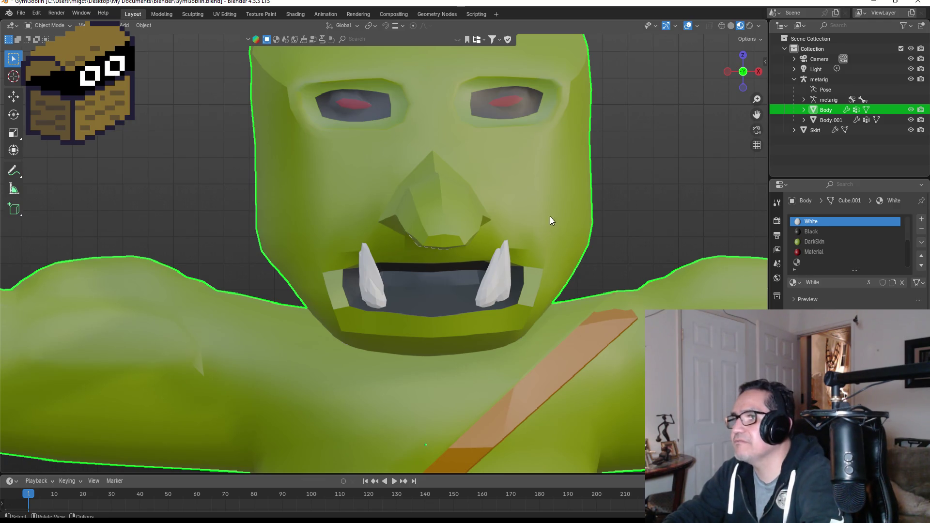
pyautogui.scroll(-1, 556, 203)
pyautogui.click(803, 110)
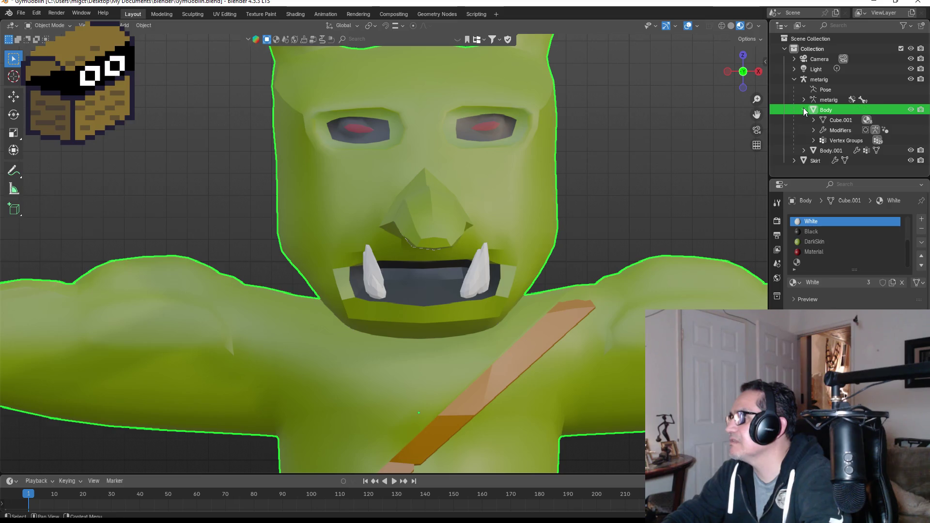
pyautogui.click(804, 110)
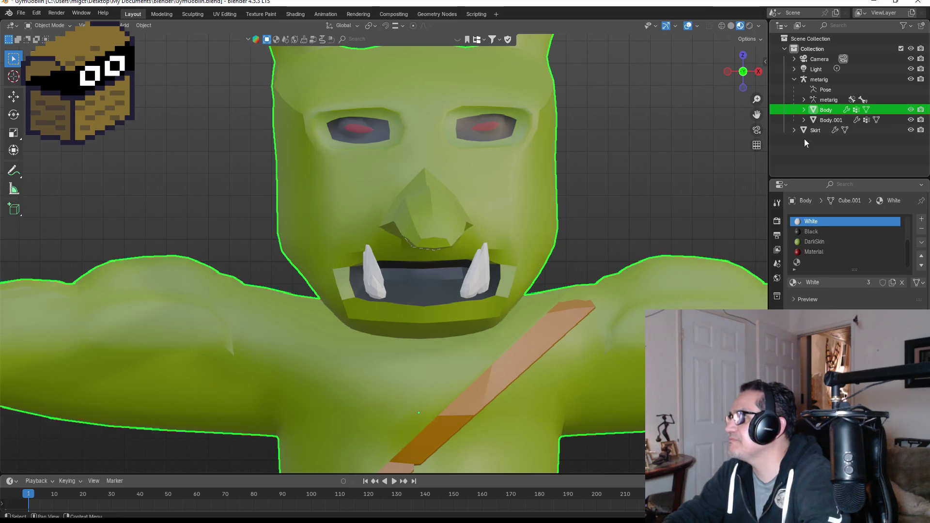
pyautogui.scroll(-3, 477, 213)
# Save the model as GymGoblin.blend.
pyautogui.press('Tab')
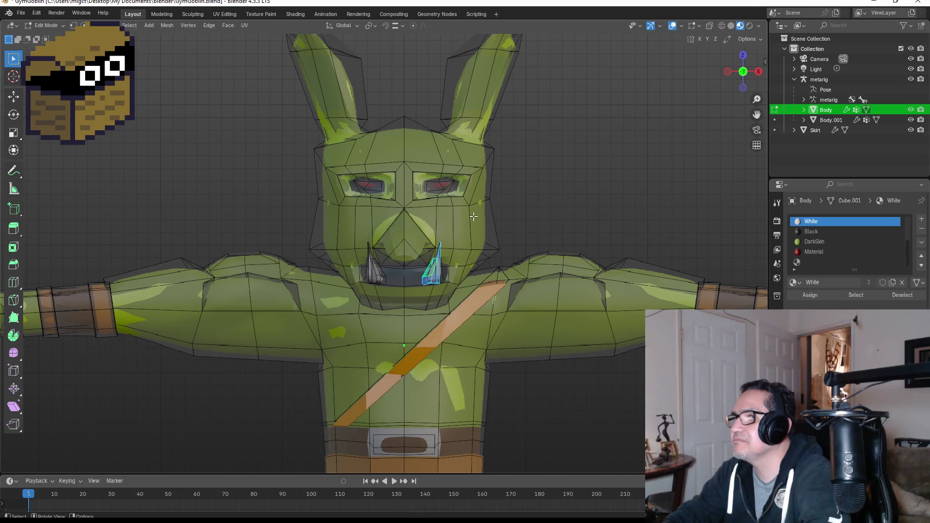
pyautogui.press('Tab')
pyautogui.scroll(3, 553, 213)
pyautogui.moveTo(587, 212); pyautogui.dragTo(530, 218)
pyautogui.press('KP_1')
pyautogui.scroll(-3, 326, 194)
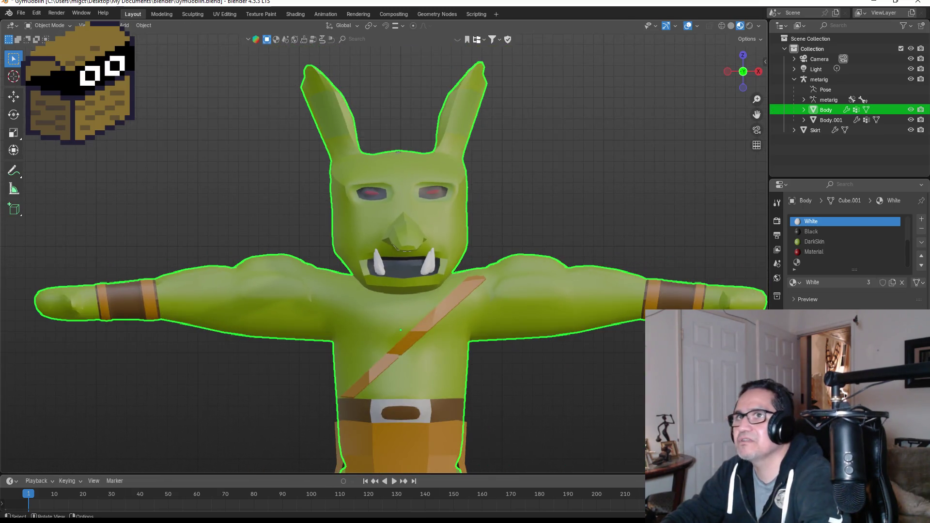
pyautogui.click(22, 14)
pyautogui.click(34, 78)
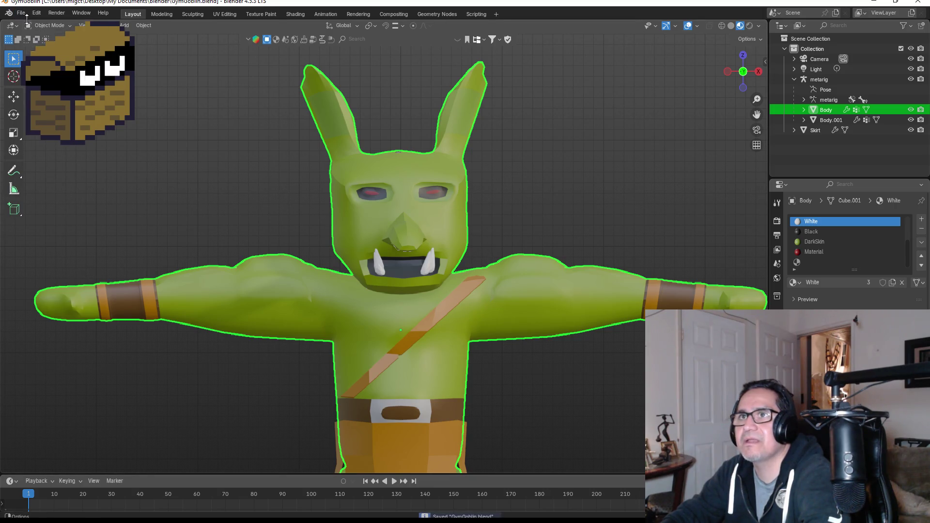
# Export as FBX into the Dwarf Miner project's Assets/3d Art folder, targeting GymGoblin.fbx.
pyautogui.click(21, 13)
pyautogui.moveTo(53, 167)
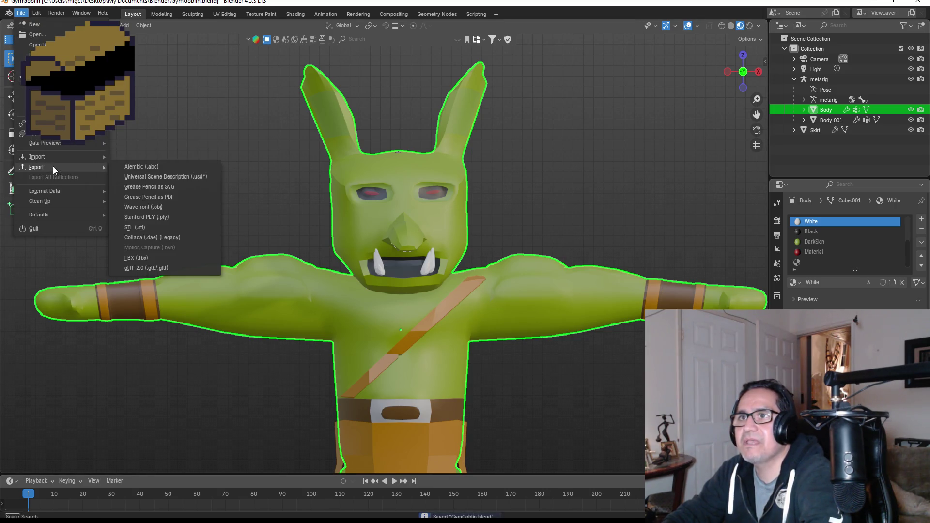
pyautogui.click(152, 257)
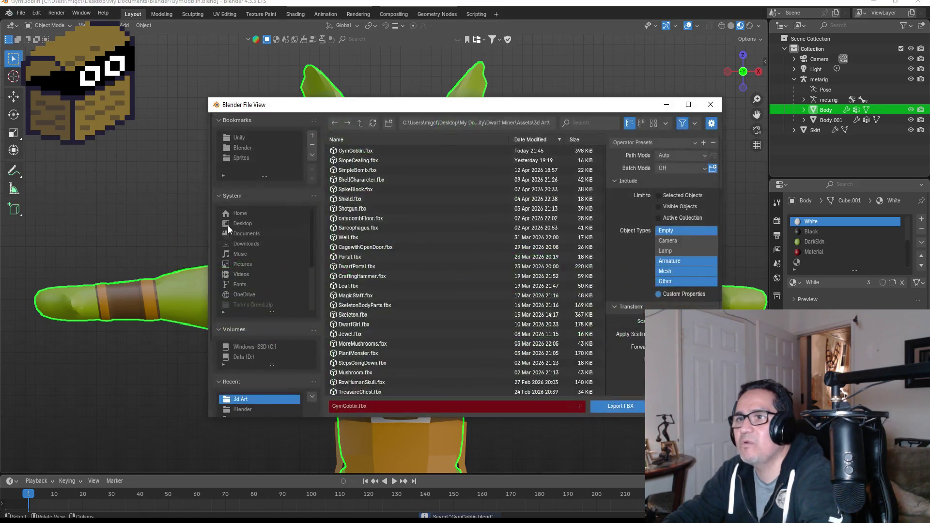
pyautogui.click(239, 137)
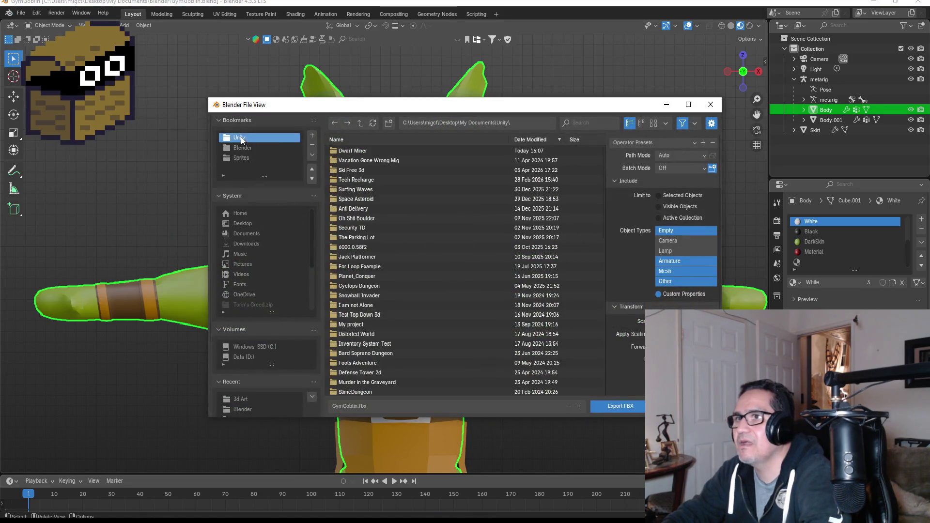
pyautogui.doubleClick(354, 150)
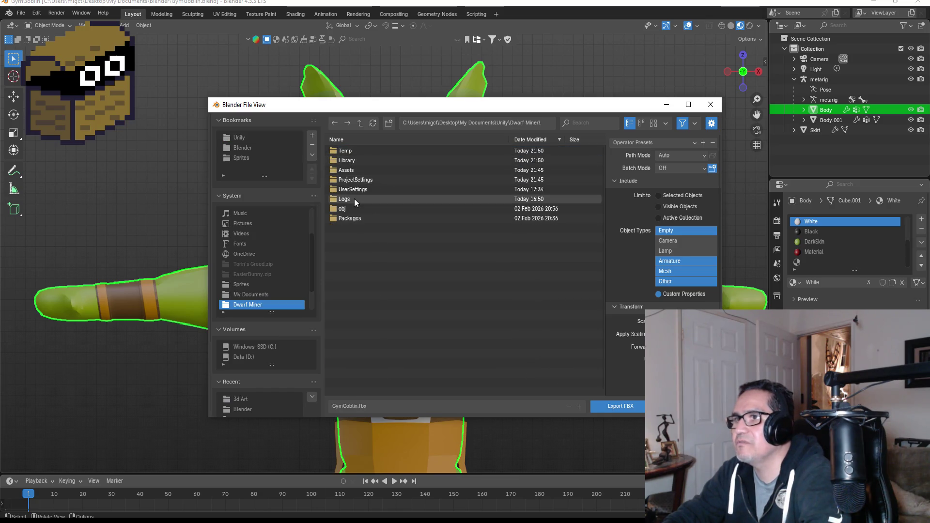
pyautogui.doubleClick(347, 170)
pyautogui.doubleClick(350, 151)
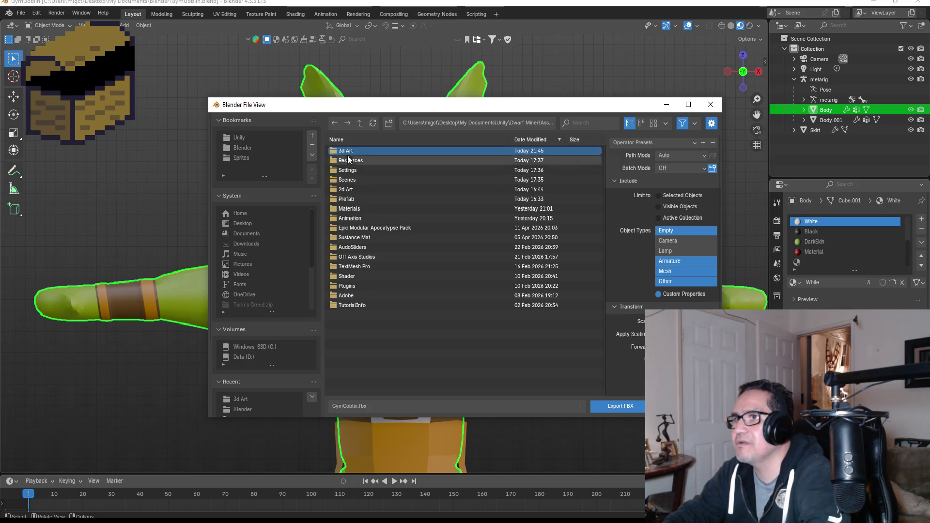
pyautogui.click(345, 151)
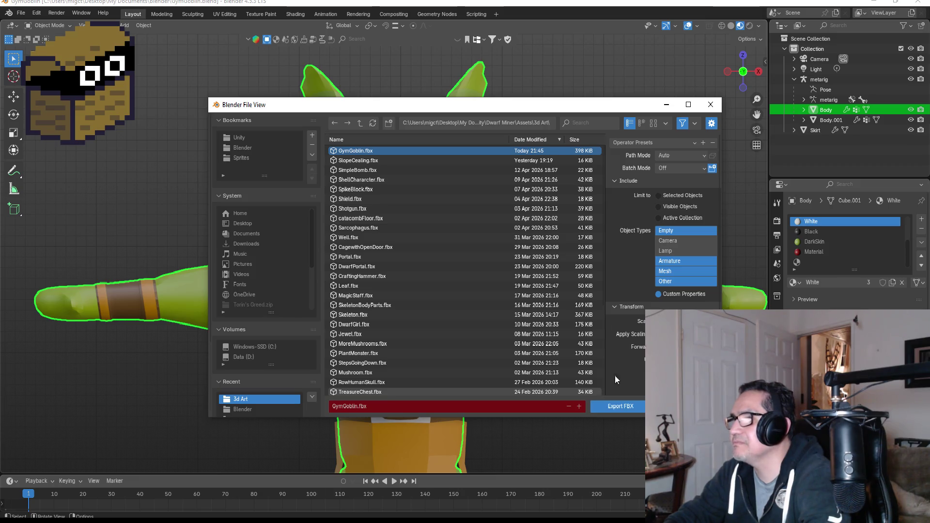
# Apply the ExportUnity preset, export GymGoblin.fbx, and bring up the Gemini goblin image.
pyautogui.click(647, 143)
pyautogui.click(647, 169)
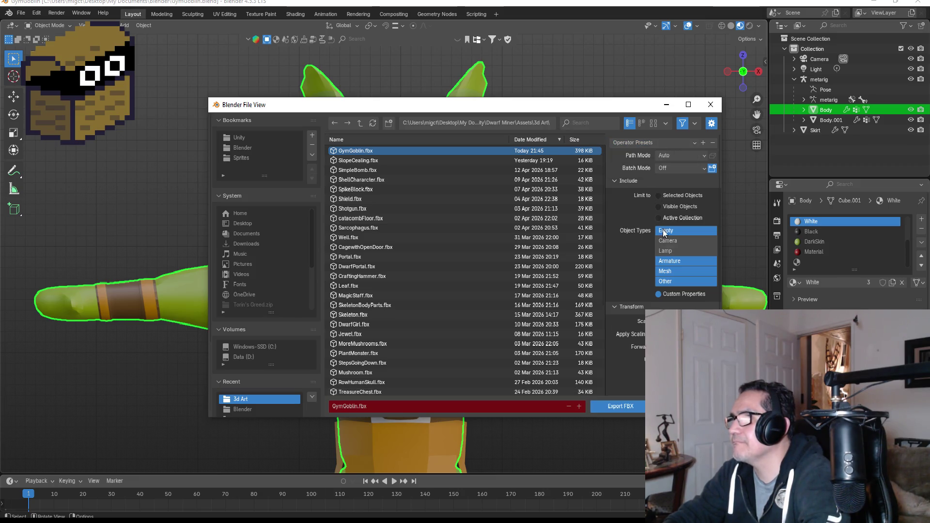
pyautogui.click(620, 409)
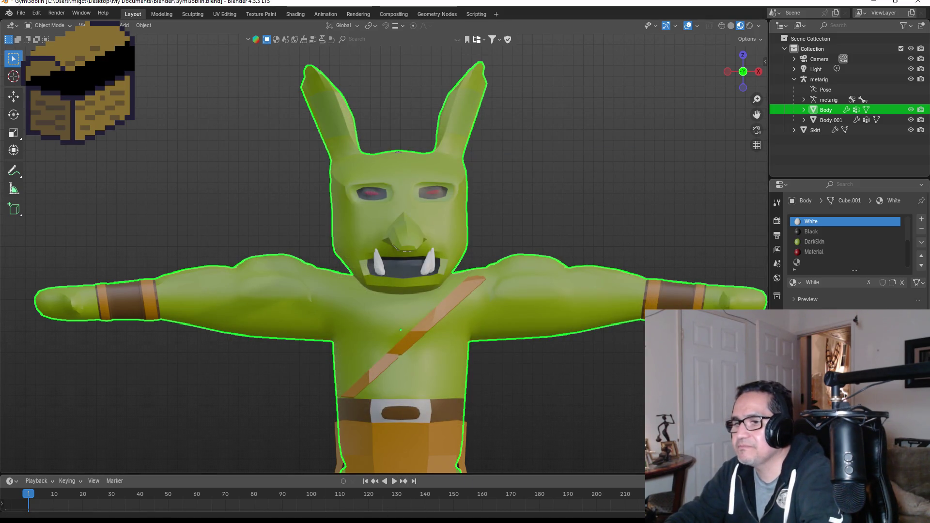
pyautogui.moveTo(225, 521)
pyautogui.click(284, 494)
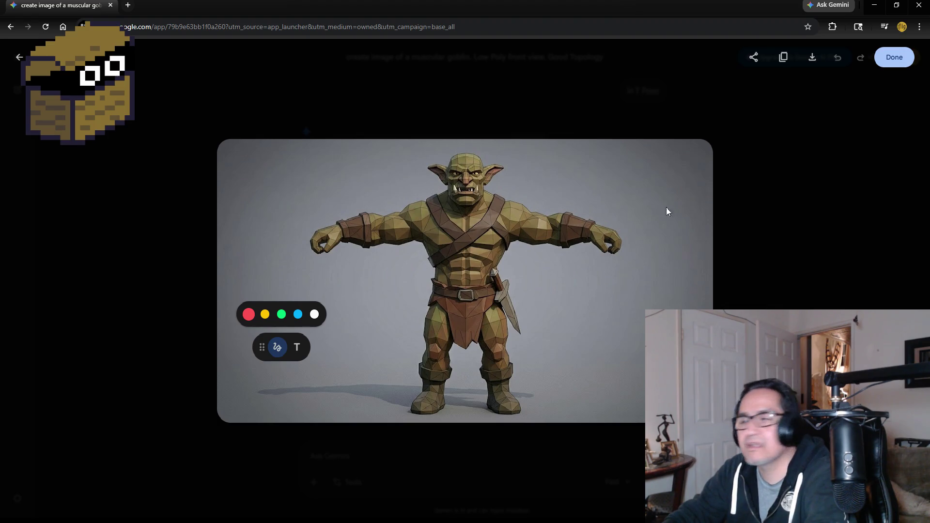
# Close the Chrome window showing the Gemini goblin reference image.
pyautogui.click(921, 4)
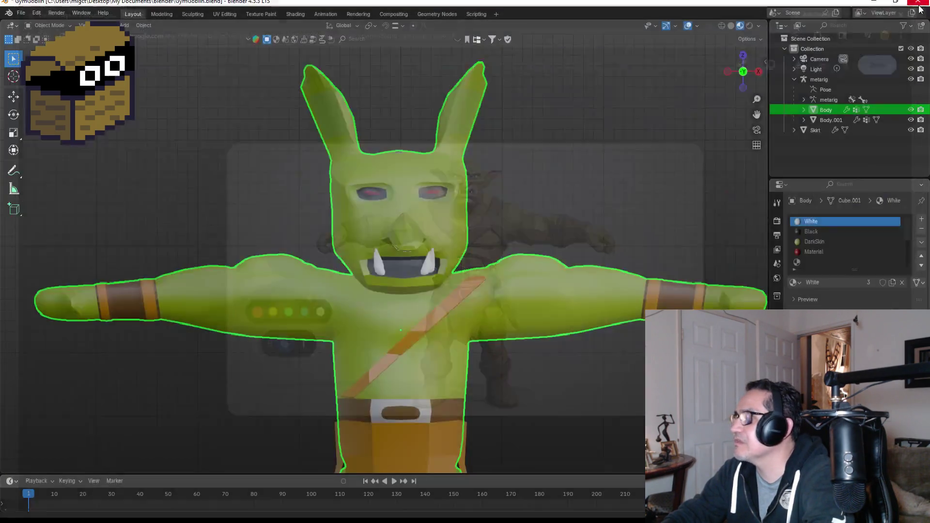
pyautogui.scroll(-1, 448, 265)
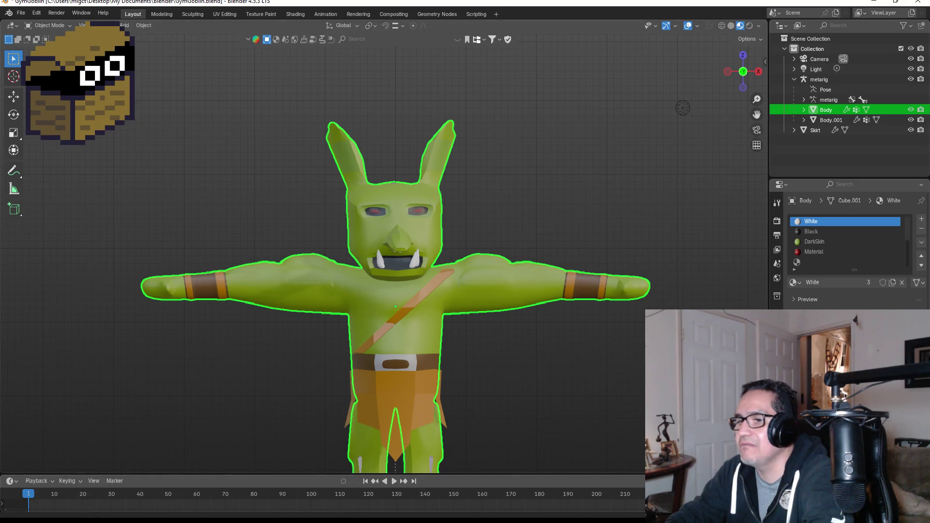
pyautogui.scroll(-1, 495, 333)
pyautogui.scroll(1, 494, 333)
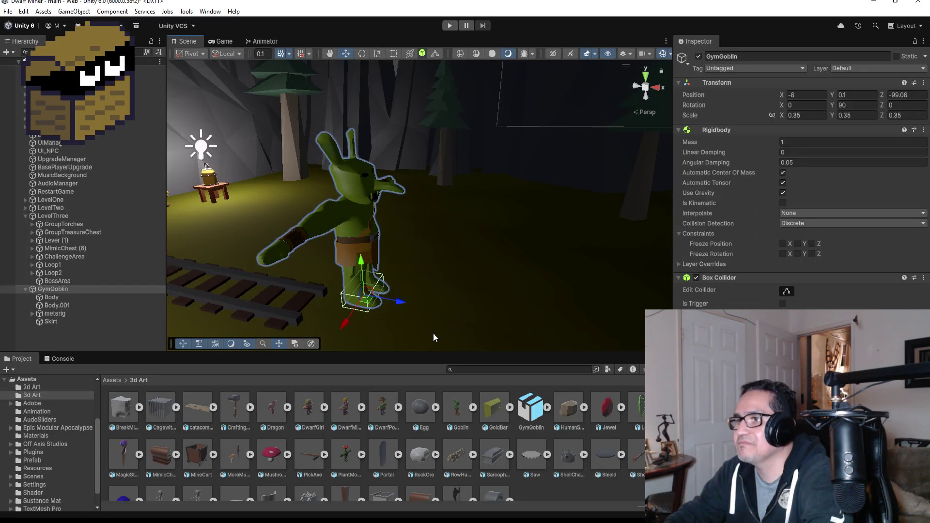
# Select the old GymGoblin, frame it in the Scene view and view its import settings.
pyautogui.scroll(2, 460, 257)
pyautogui.moveTo(459, 245)
pyautogui.mouseDown()
pyautogui.moveTo(304, 237)
pyautogui.moveTo(161, 278)
pyautogui.mouseUp()
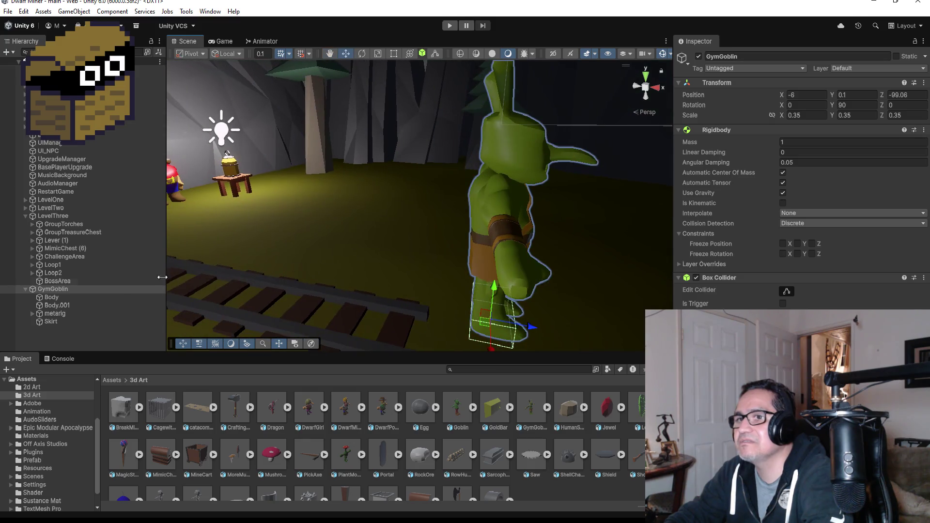
pyautogui.click(77, 289)
pyautogui.press('f')
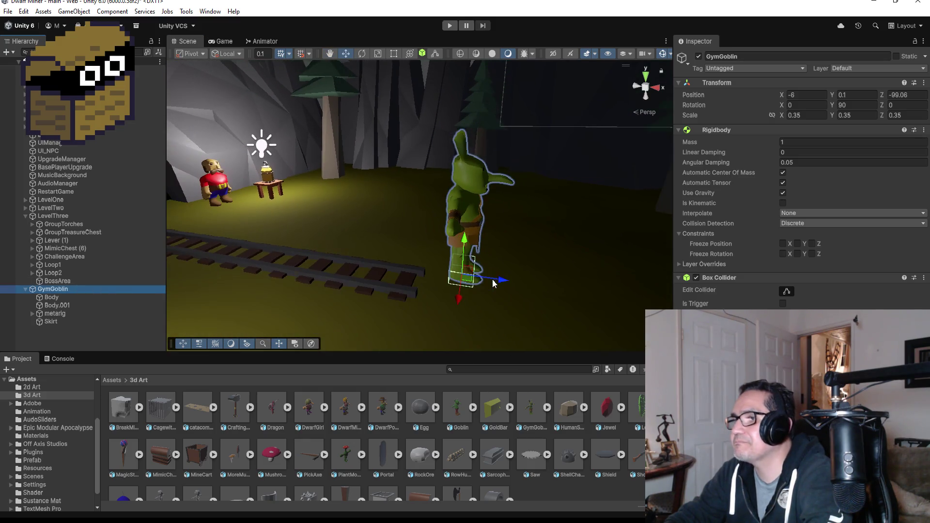
pyautogui.click(533, 411)
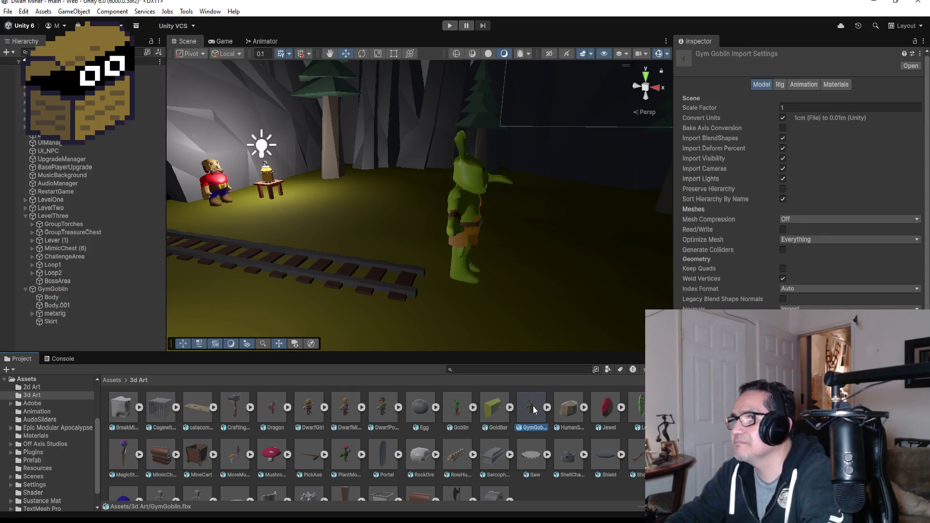
pyautogui.moveTo(543, 243)
pyautogui.mouseDown()
pyautogui.moveTo(551, 228)
pyautogui.moveTo(591, 223)
pyautogui.moveTo(530, 210)
pyautogui.moveTo(522, 221)
pyautogui.mouseUp()
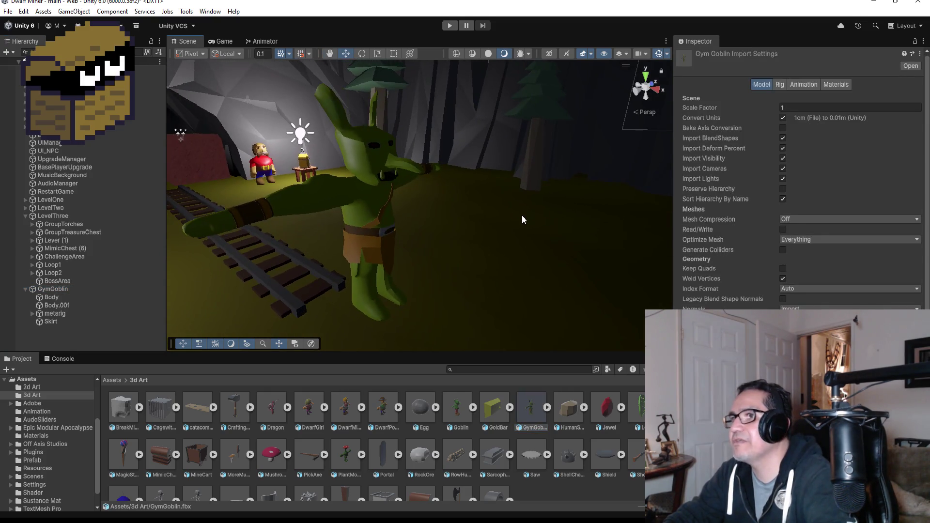
# Delete the old GymGoblin and place the re-exported model at X -6.08, Z -98.57.
pyautogui.rightClick(52, 290)
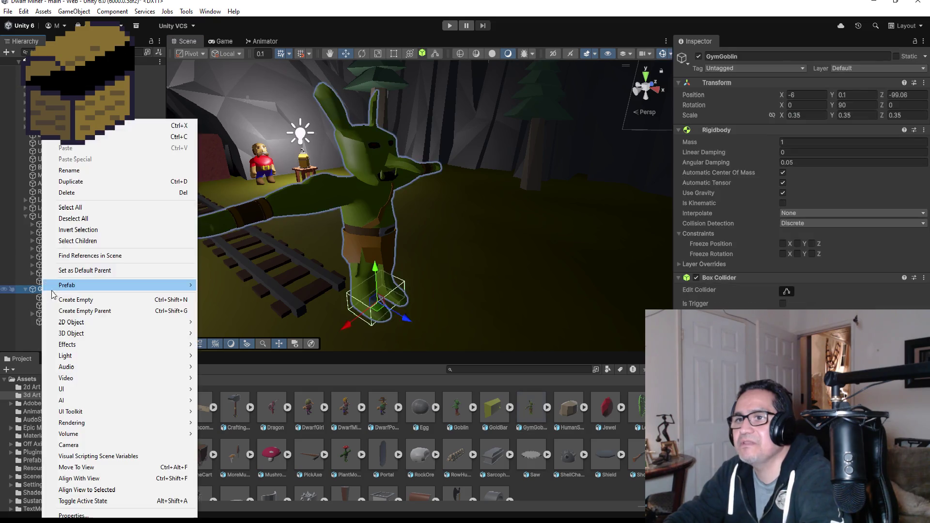
pyautogui.click(67, 193)
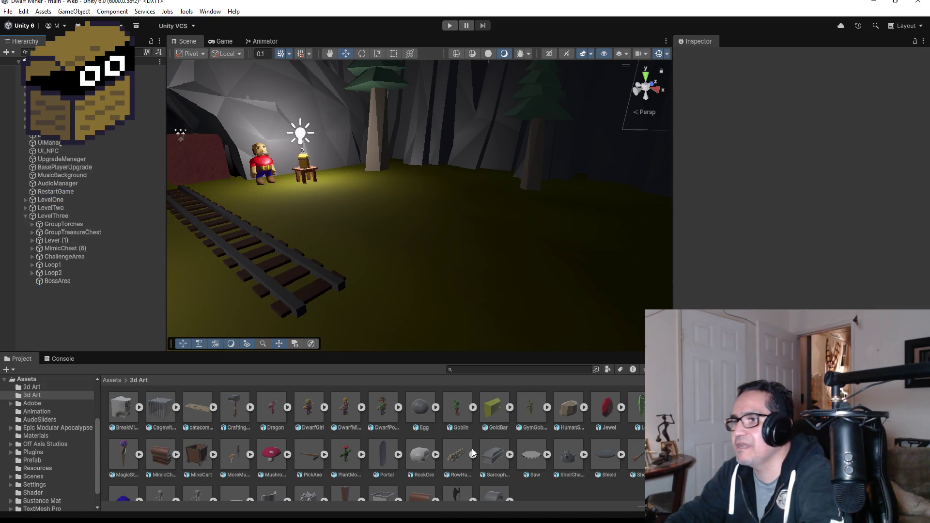
pyautogui.moveTo(463, 412)
pyautogui.mouseDown()
pyautogui.moveTo(448, 317)
pyautogui.moveTo(416, 295)
pyautogui.moveTo(457, 384)
pyautogui.moveTo(459, 429)
pyautogui.mouseUp()
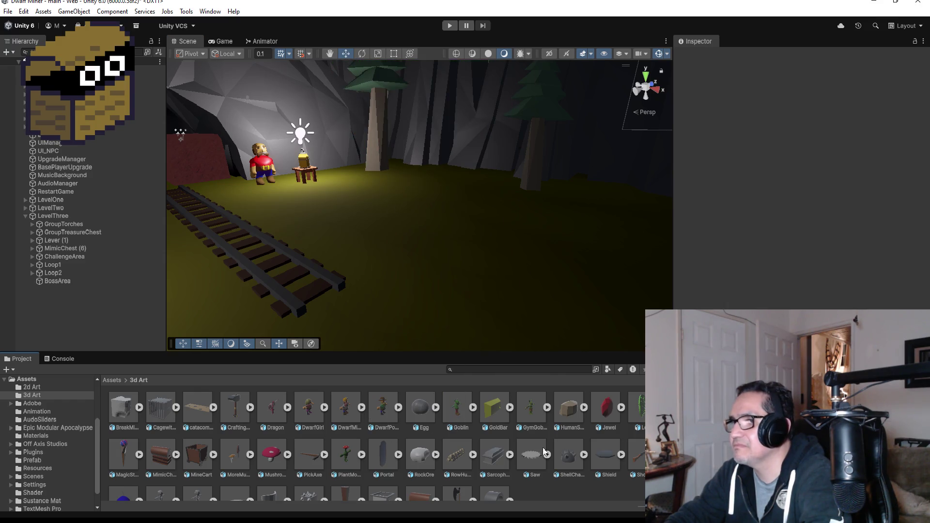
pyautogui.moveTo(528, 409); pyautogui.dragTo(403, 285)
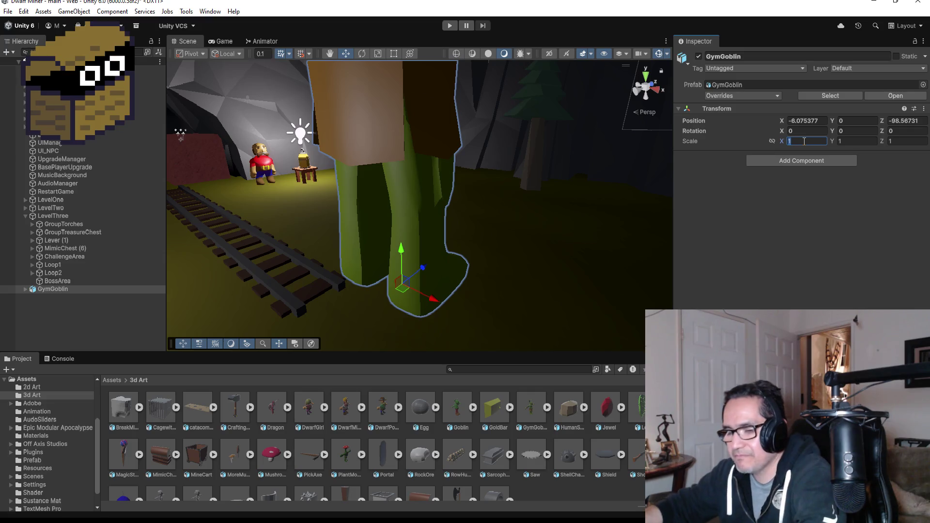
# Set the goblin's scale to 0.35 on X, Y and Z and its Y rotation to 90.
pyautogui.write('.35')
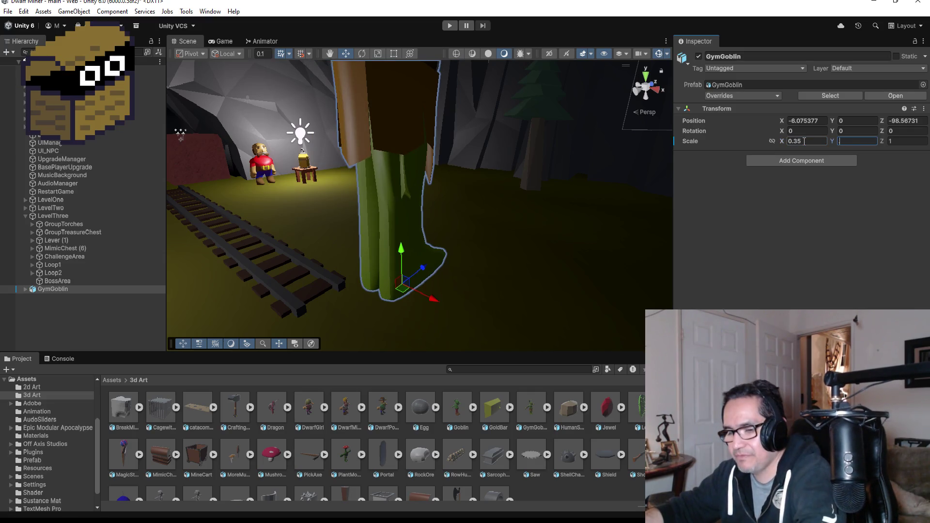
pyautogui.write('.35')
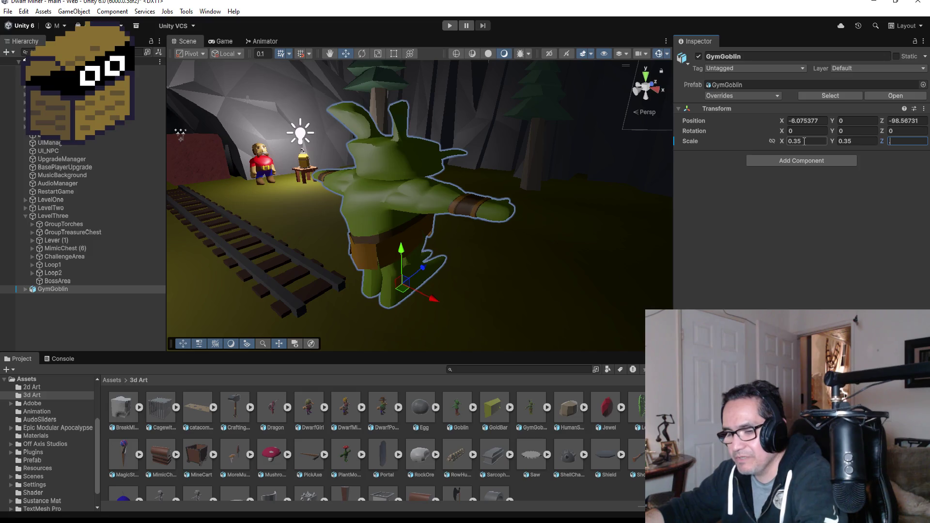
pyautogui.write('.35')
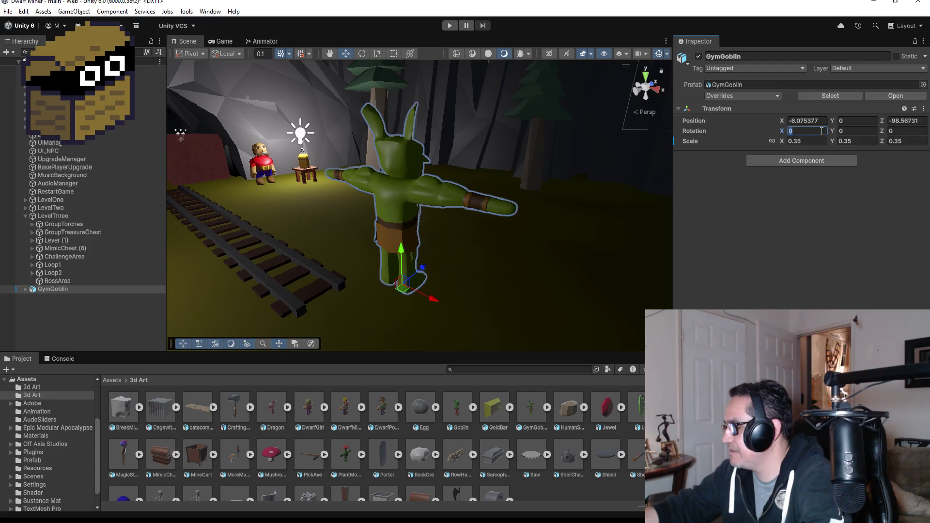
pyautogui.write('90')
pyautogui.press('BackSpace')
pyautogui.press('BackSpace')
pyautogui.press('Tab')
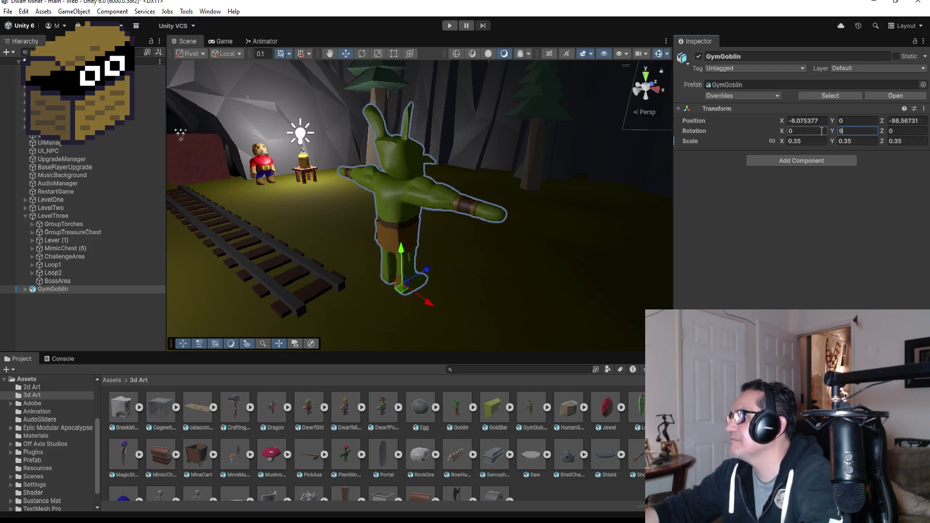
pyautogui.write('90')
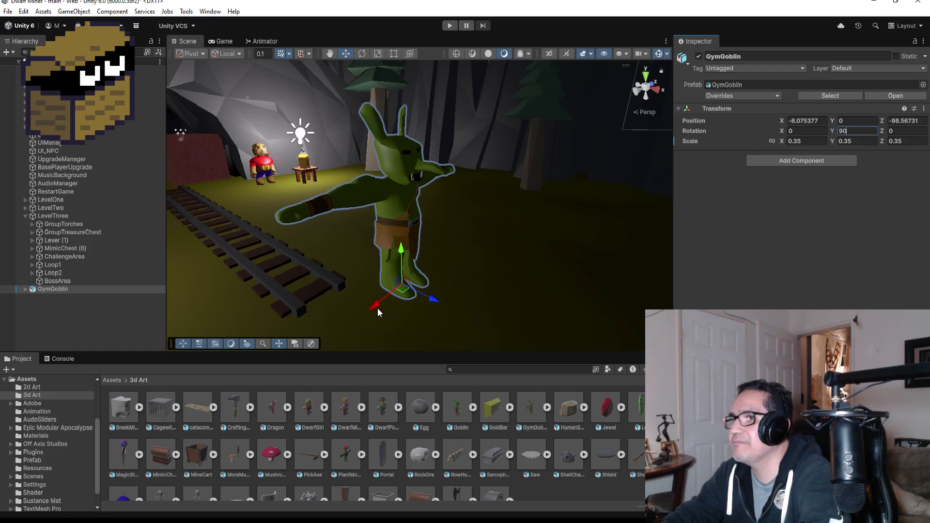
# Slide the goblin slightly along the ground to Z -99.278 and save the scene.
pyautogui.moveTo(377, 309); pyautogui.dragTo(309, 316)
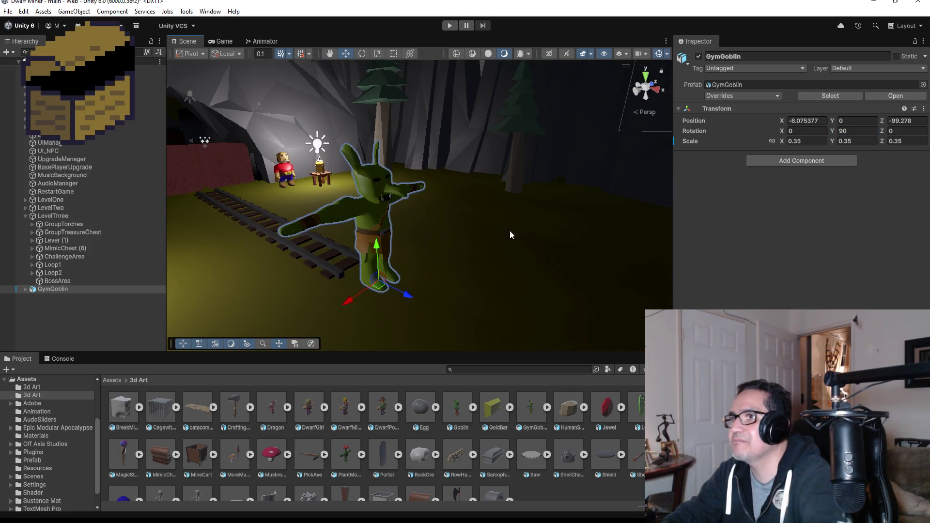
pyautogui.moveTo(510, 232); pyautogui.dragTo(415, 204)
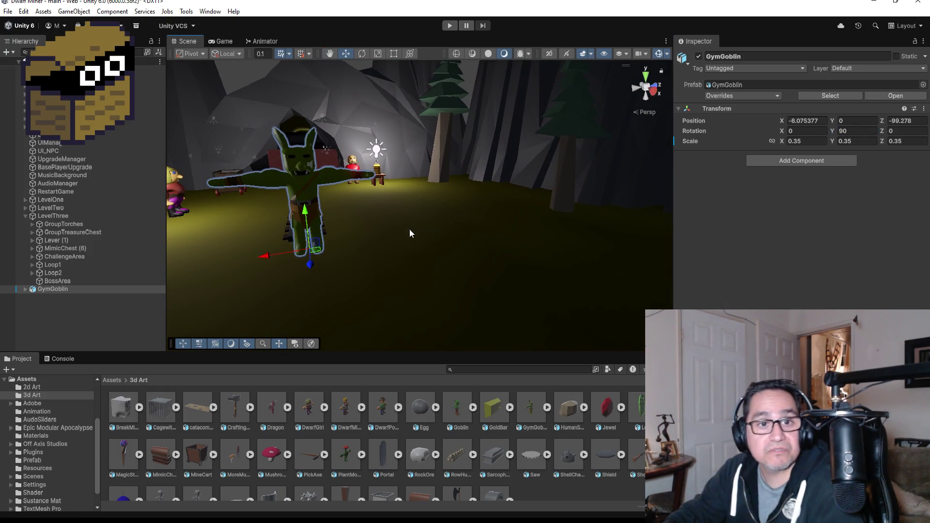
pyautogui.click(7, 12)
pyautogui.click(17, 62)
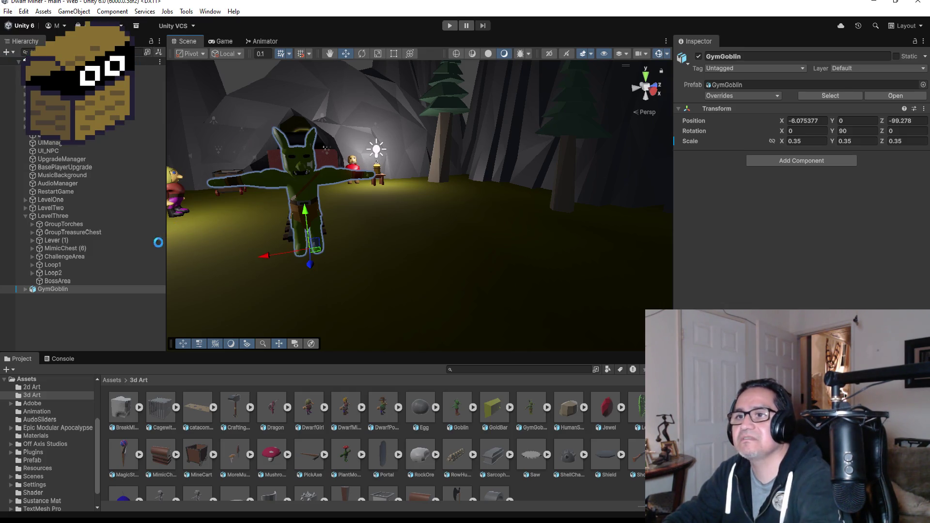
# Start Play mode, equip slot 2 and cast several fire spells at the goblin.
pyautogui.click(451, 26)
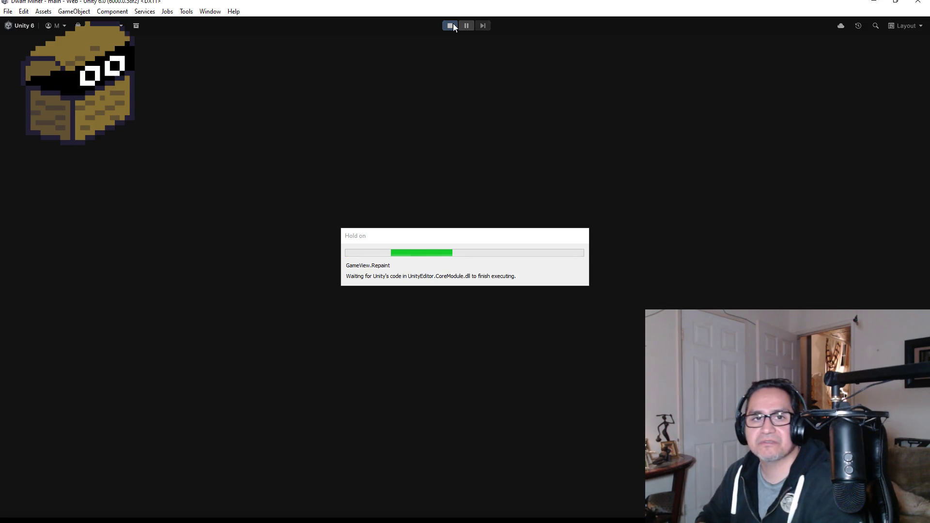
pyautogui.press('Escape')
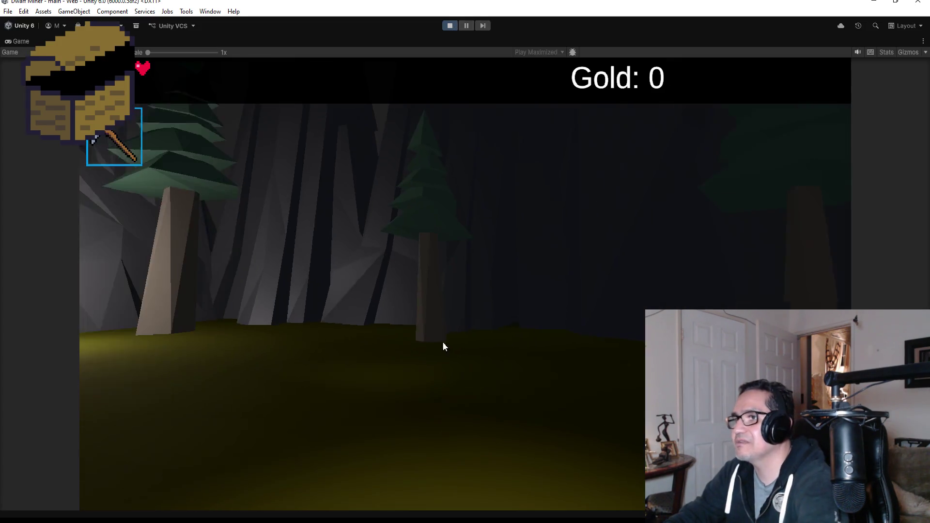
pyautogui.press('2')
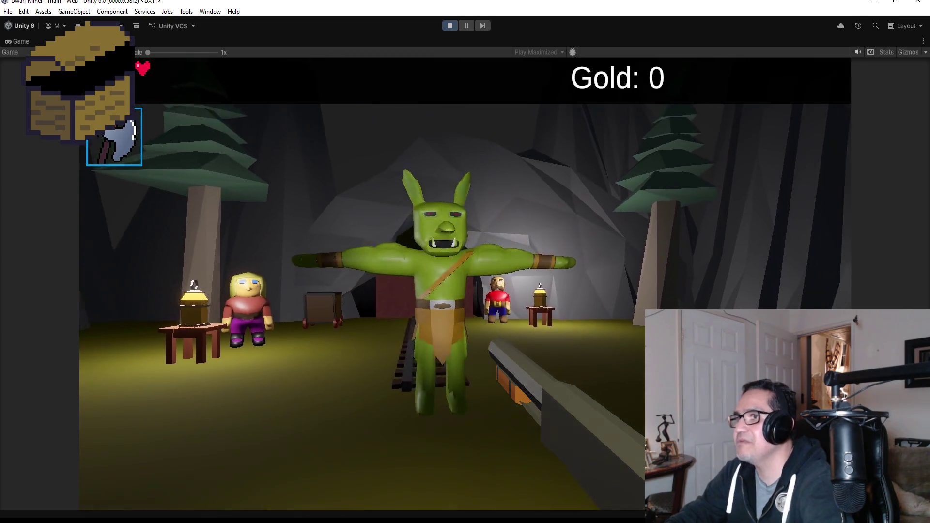
pyautogui.click(465, 284)
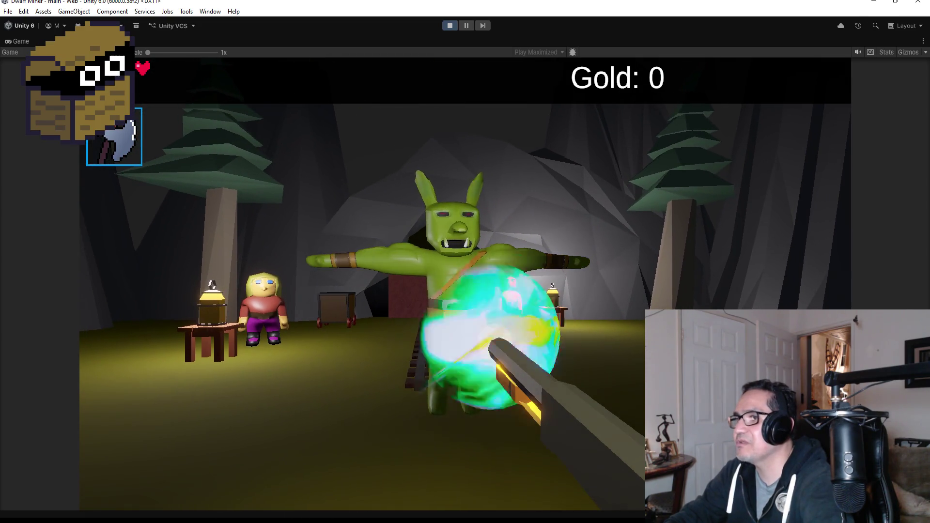
pyautogui.click(465, 284)
pyautogui.click(465, 284)
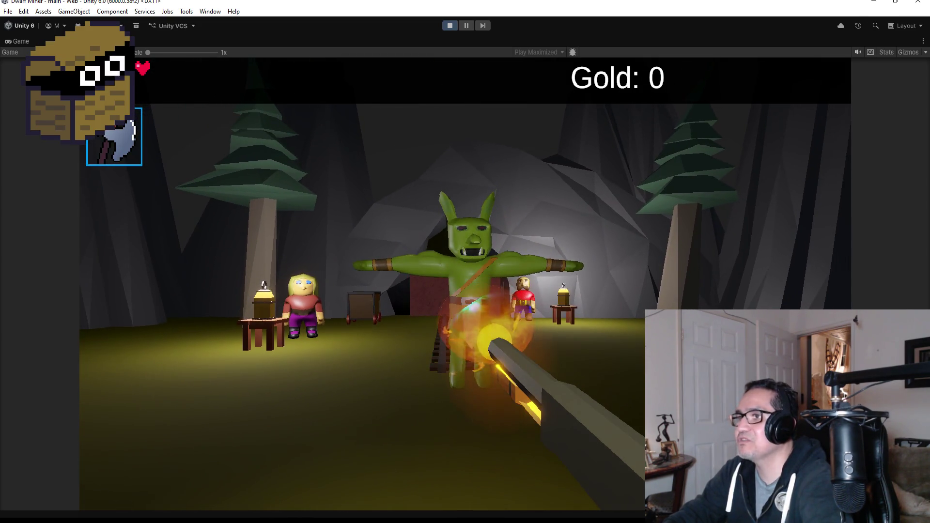
# Keep walking toward and away from the goblin casting spells, then pause to the Settings screen.
pyautogui.press('w')
pyautogui.click(466, 284)
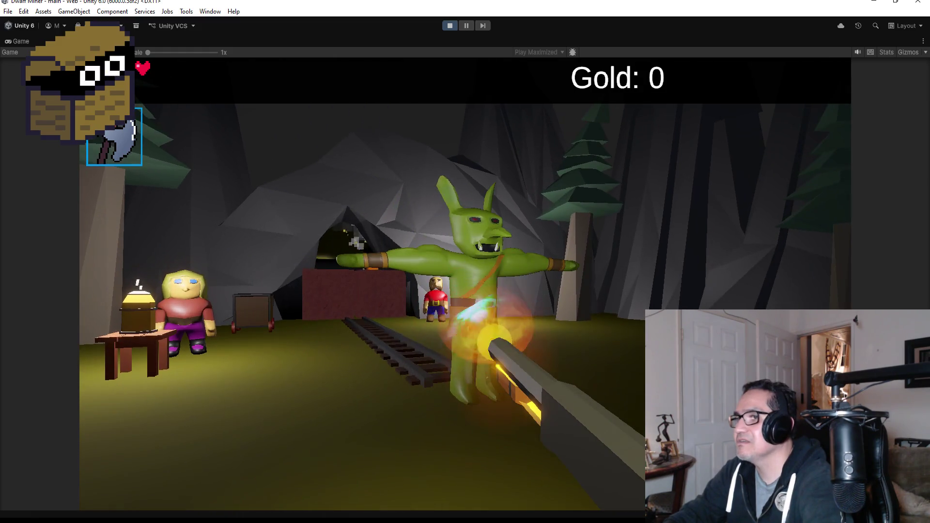
pyautogui.press('w')
pyautogui.click(466, 284)
pyautogui.press('s')
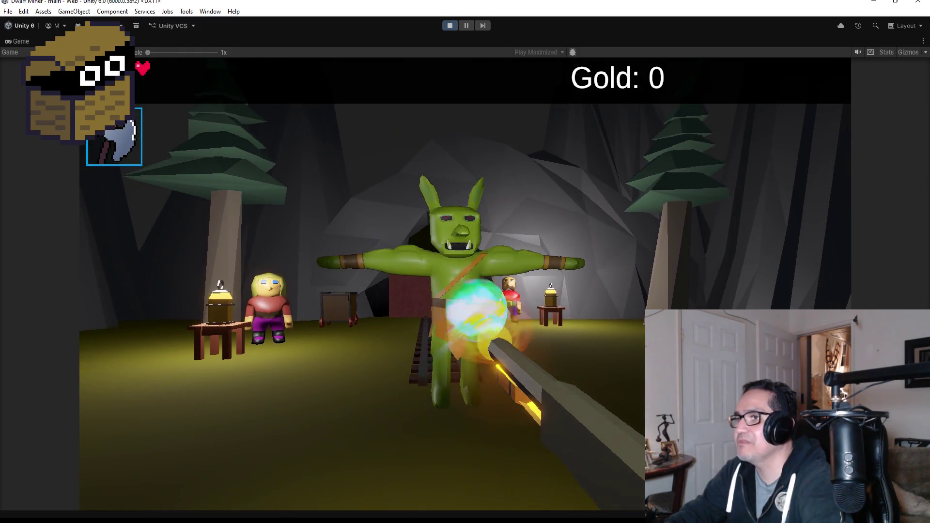
pyautogui.click(465, 284)
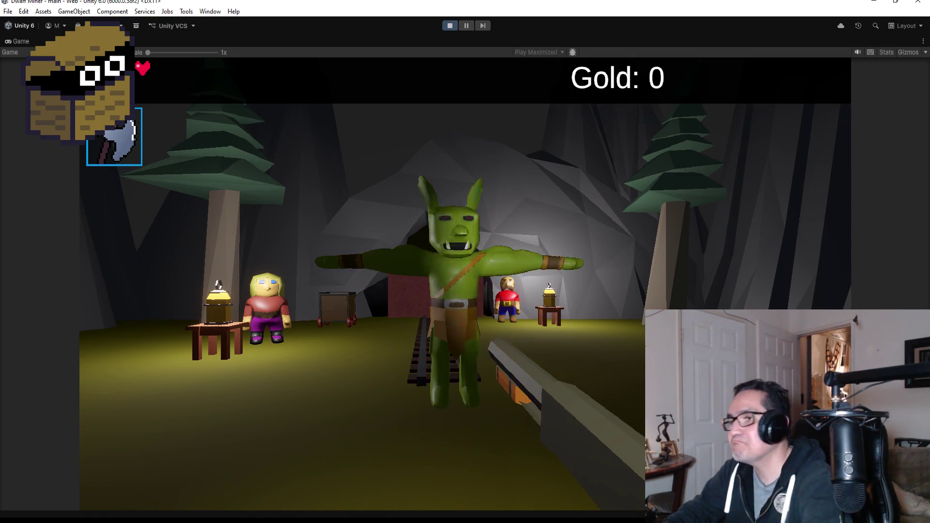
pyautogui.press('w')
pyautogui.click(465, 284)
pyautogui.press('s')
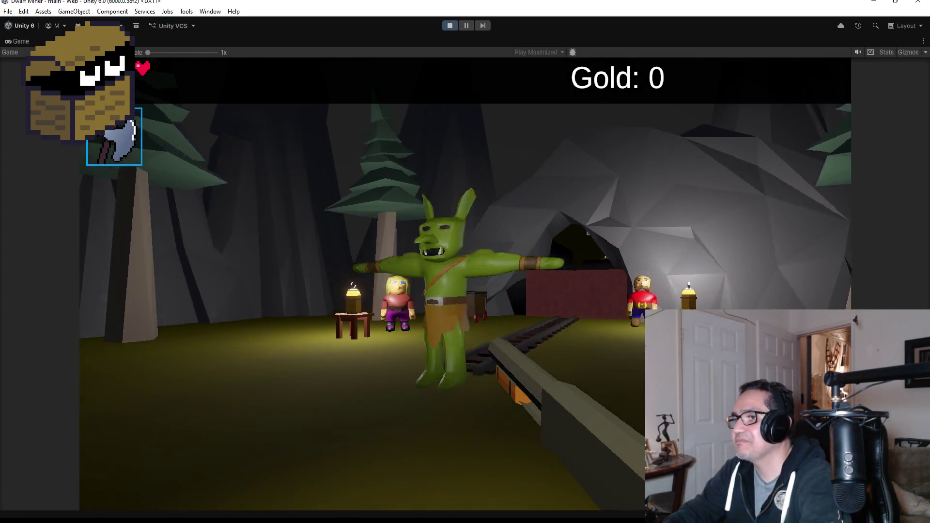
pyautogui.click(465, 284)
pyautogui.click(466, 284)
pyautogui.press('s')
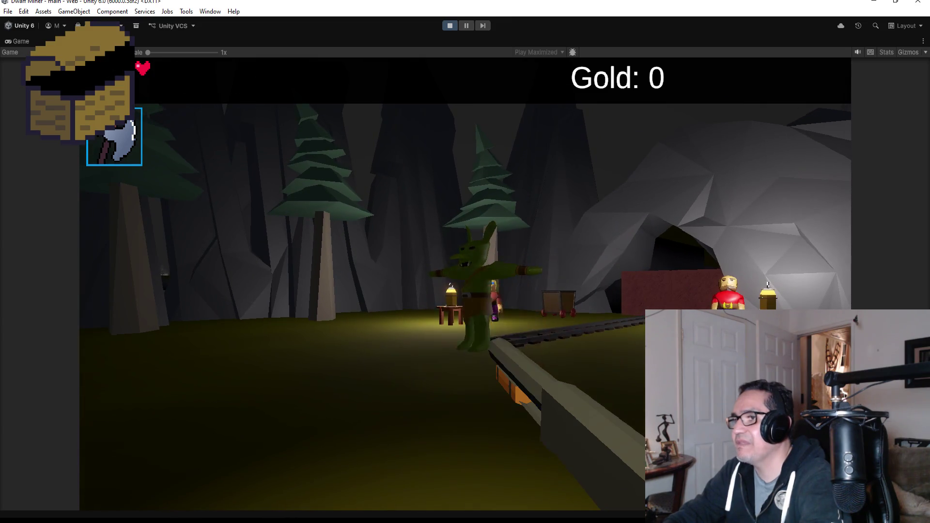
pyautogui.press('w')
pyautogui.click(465, 284)
pyautogui.press('w')
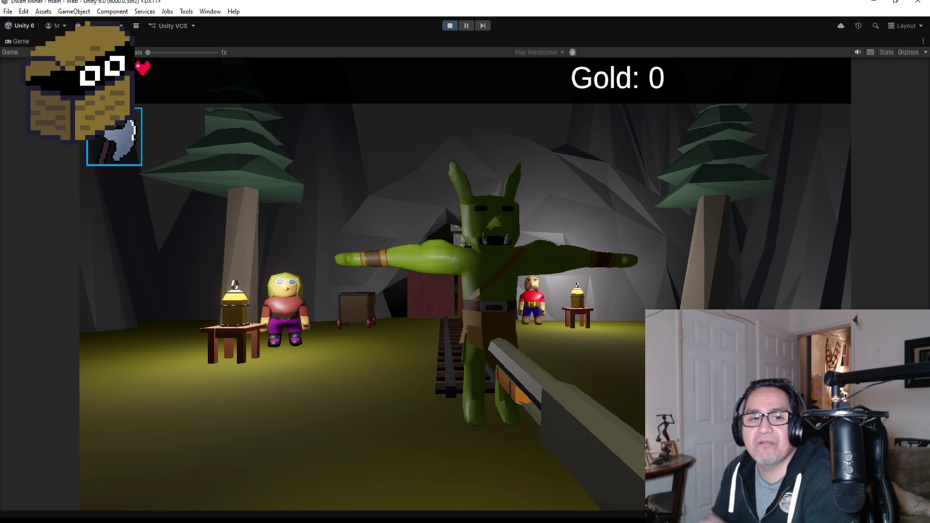
pyautogui.moveTo(465, 262)
pyautogui.press('Escape')
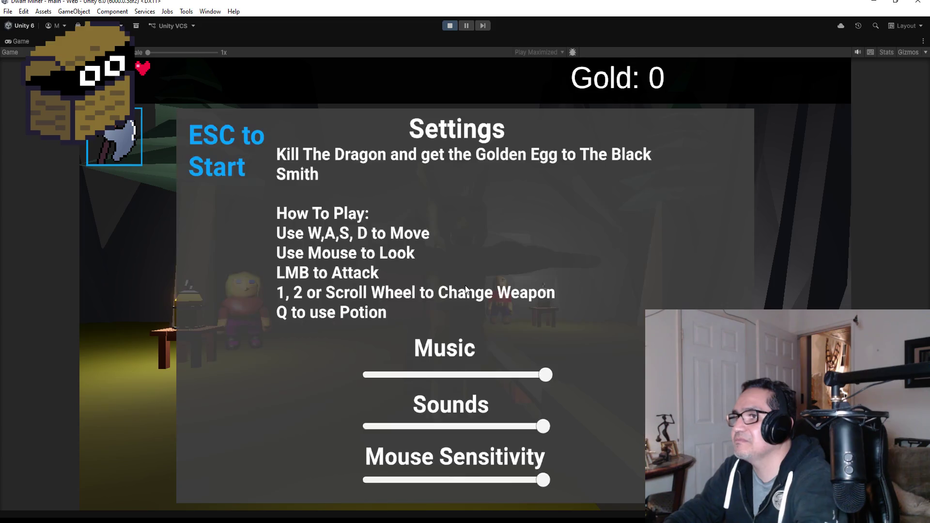
# Stop the test run and save the scene.
pyautogui.click(449, 25)
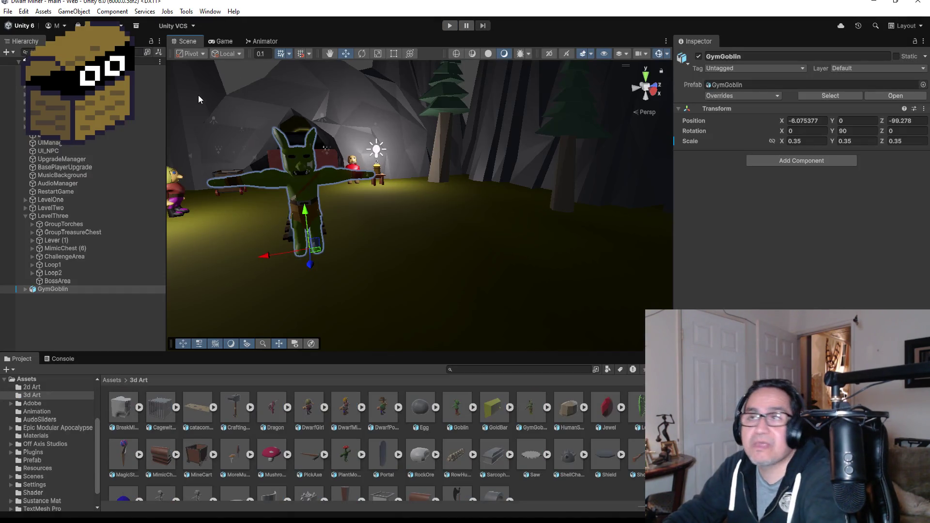
pyautogui.click(9, 12)
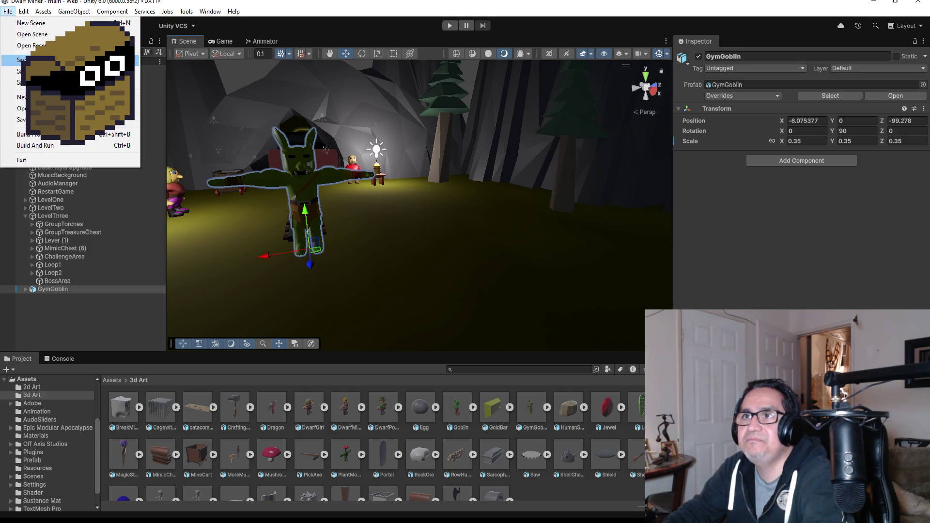
pyautogui.click(19, 60)
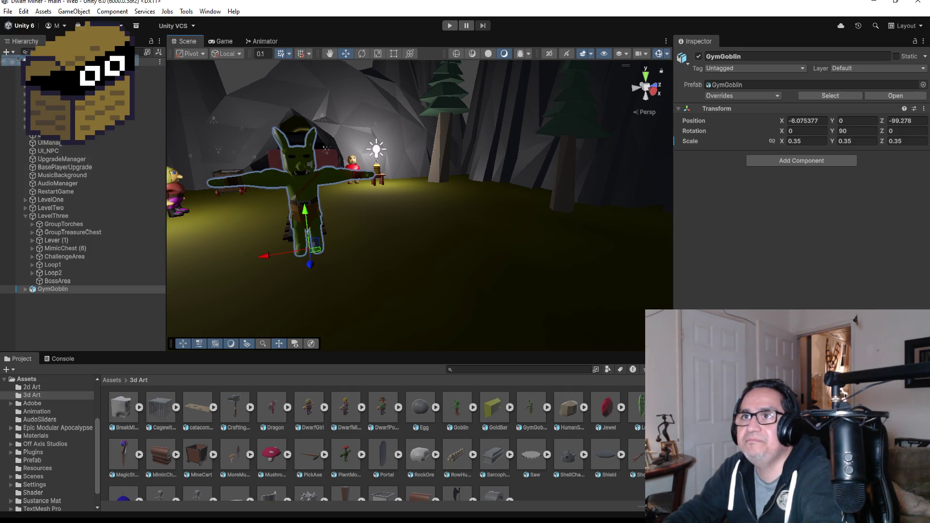
# Unpack the GymGoblin prefab completely and collapse LevelThree in the Hierarchy.
pyautogui.rightClick(57, 289)
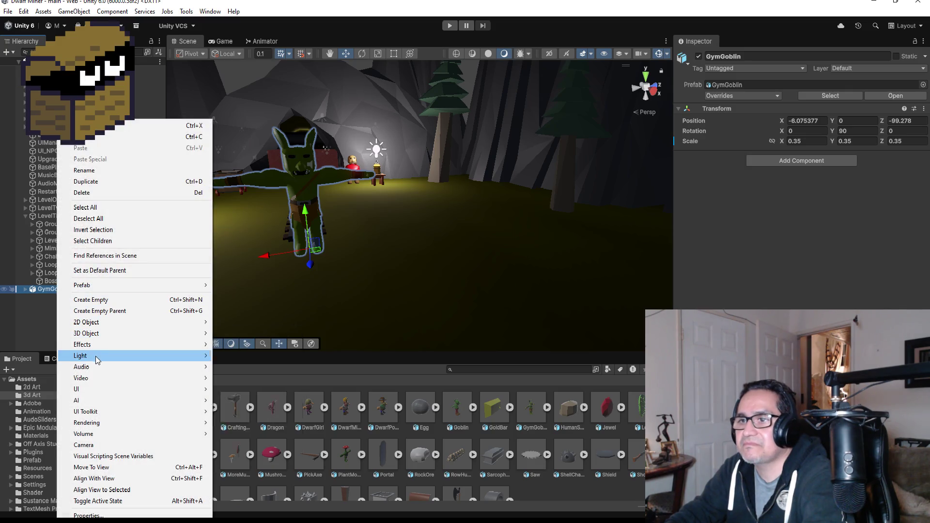
pyautogui.moveTo(107, 287)
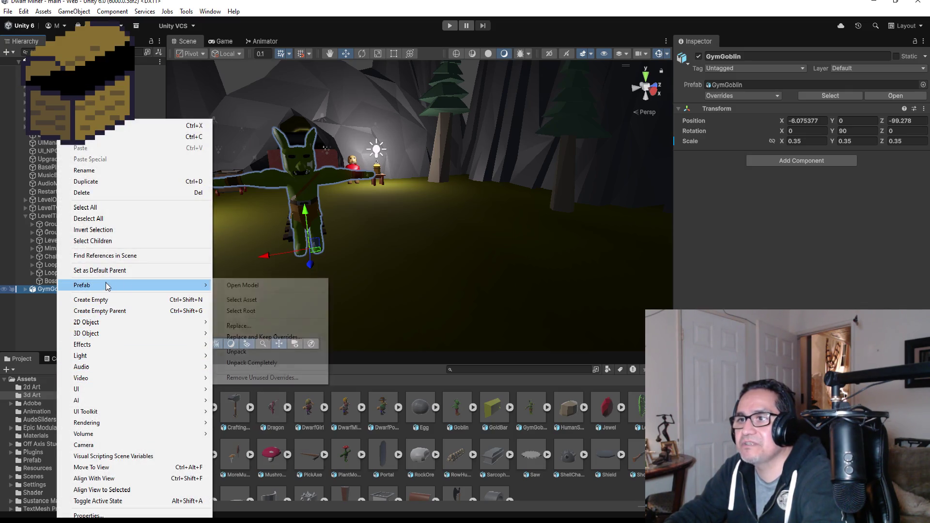
pyautogui.click(252, 363)
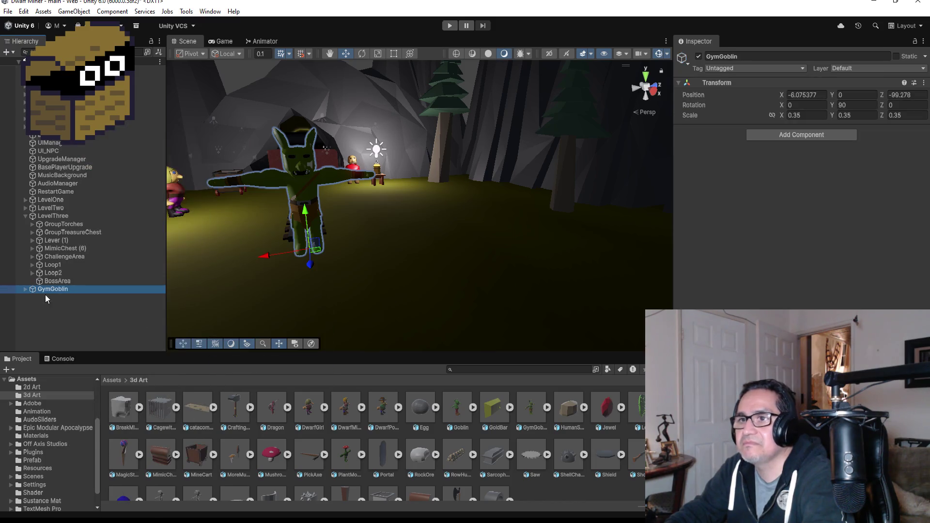
pyautogui.click(27, 216)
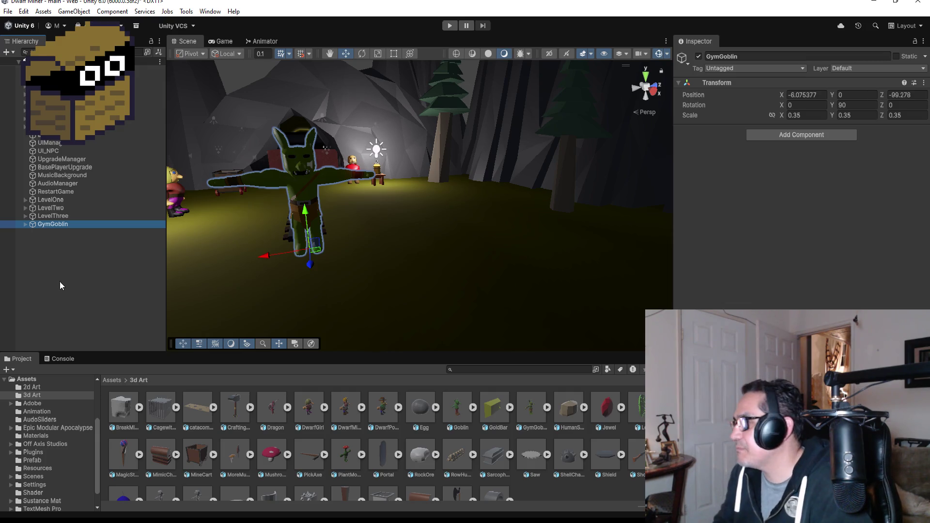
# Save the scene again and switch over to the goblin model in Blender.
pyautogui.click(9, 11)
pyautogui.click(19, 59)
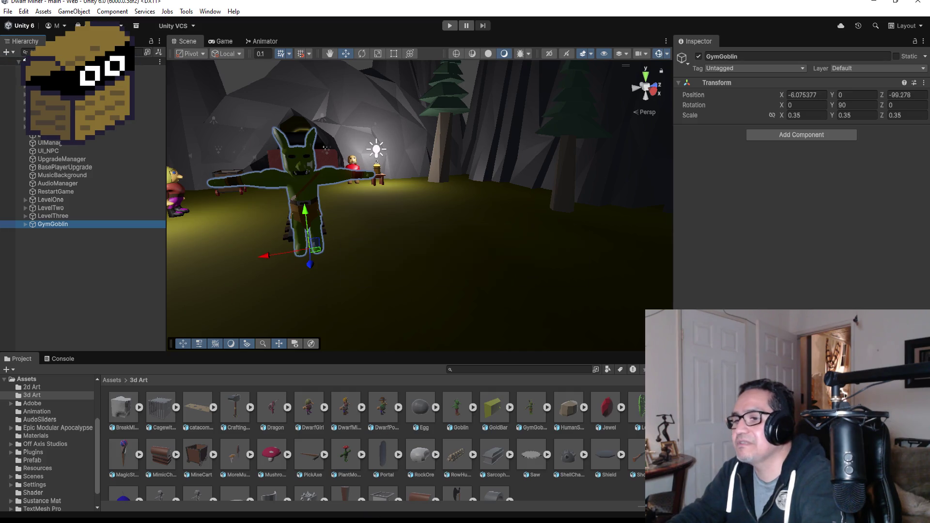
pyautogui.moveTo(298, 521)
pyautogui.click(298, 490)
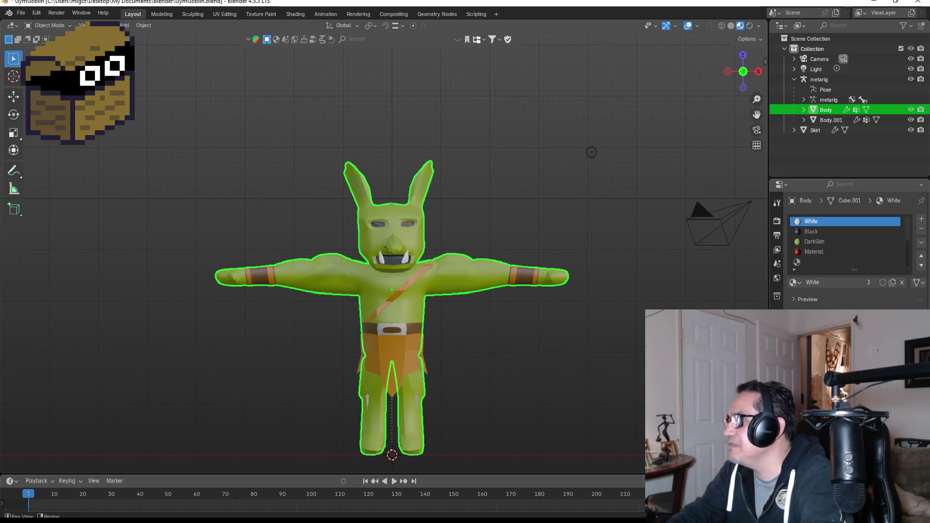
# Check the Body's modifiers, then select metarig, Body and the Body.001 sash.
pyautogui.click(777, 325)
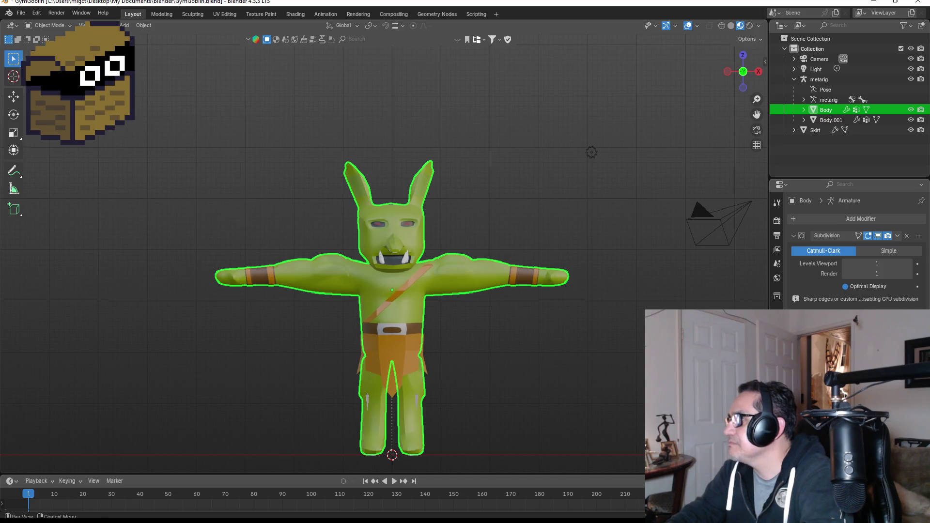
pyautogui.click(824, 90)
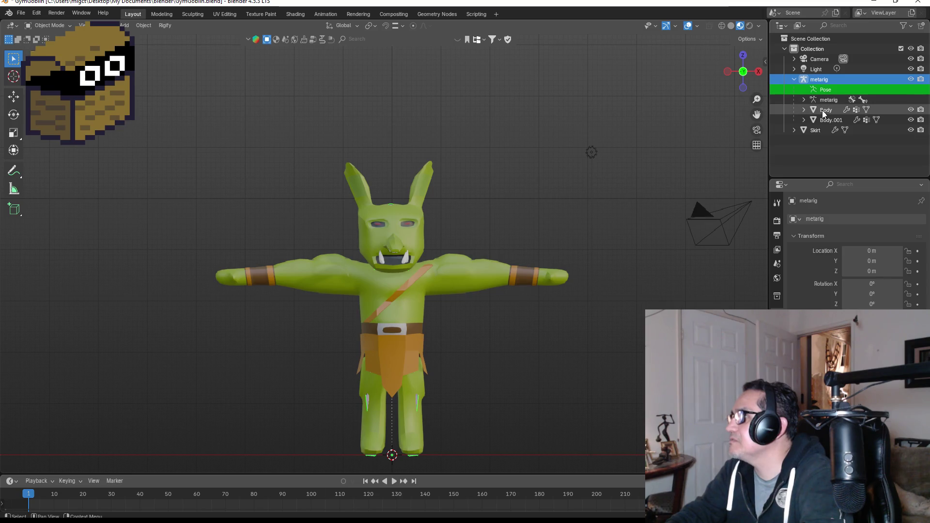
pyautogui.click(823, 111)
pyautogui.click(822, 119)
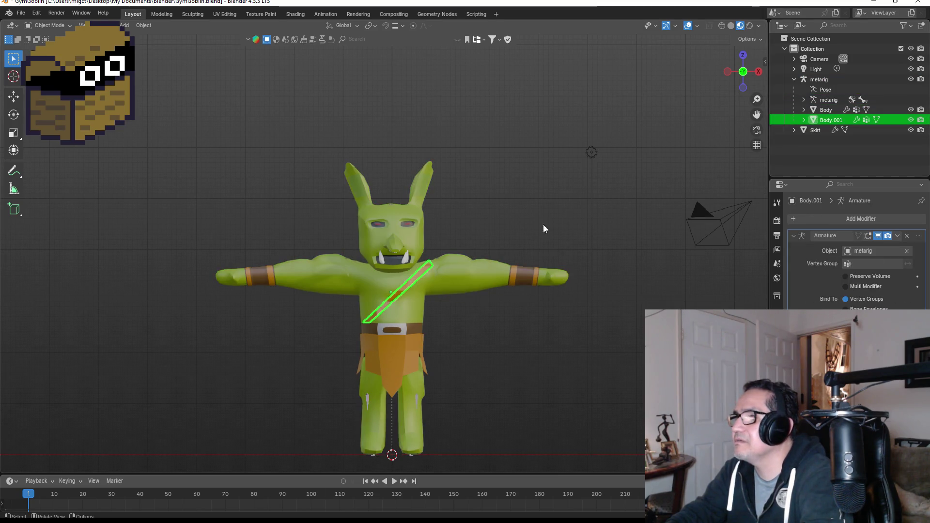
pyautogui.scroll(3, 465, 266)
pyautogui.click(538, 210)
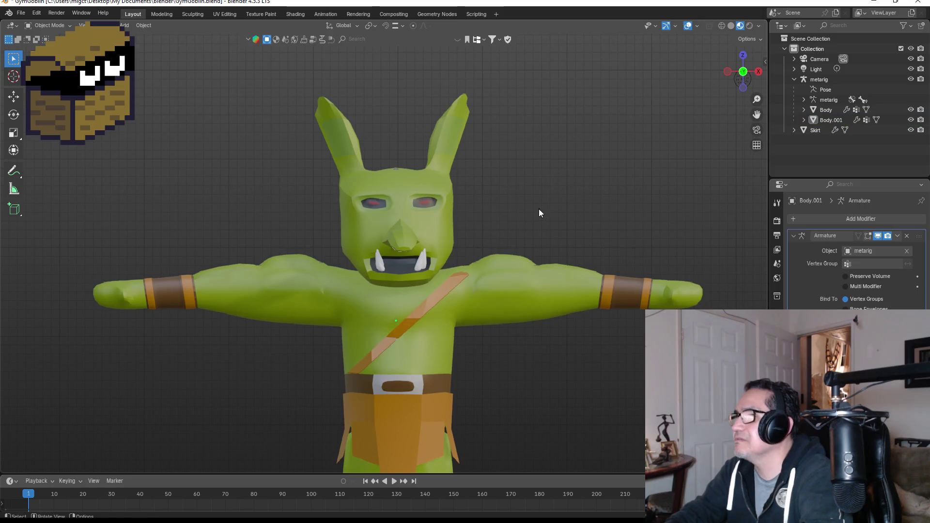
pyautogui.click(429, 297)
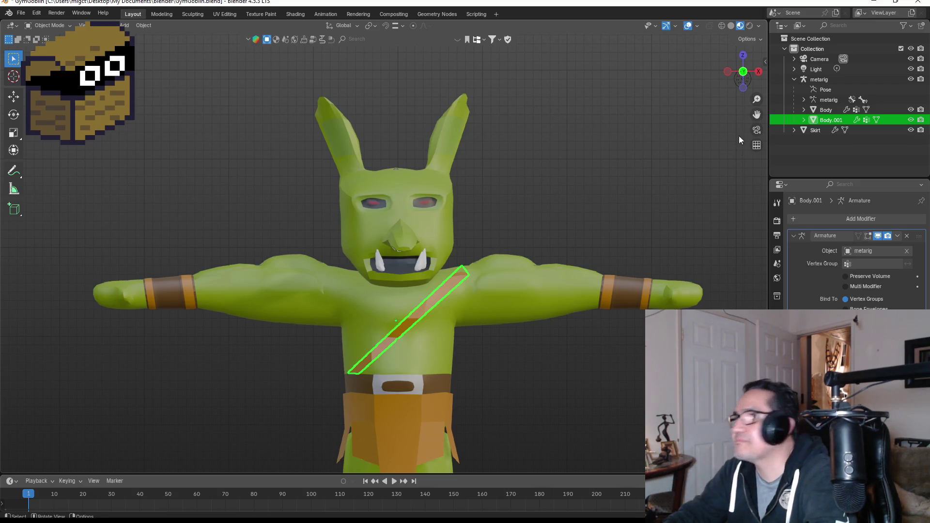
# Select metarig and review its thigh.L bone settings and armature Data properties.
pyautogui.click(819, 80)
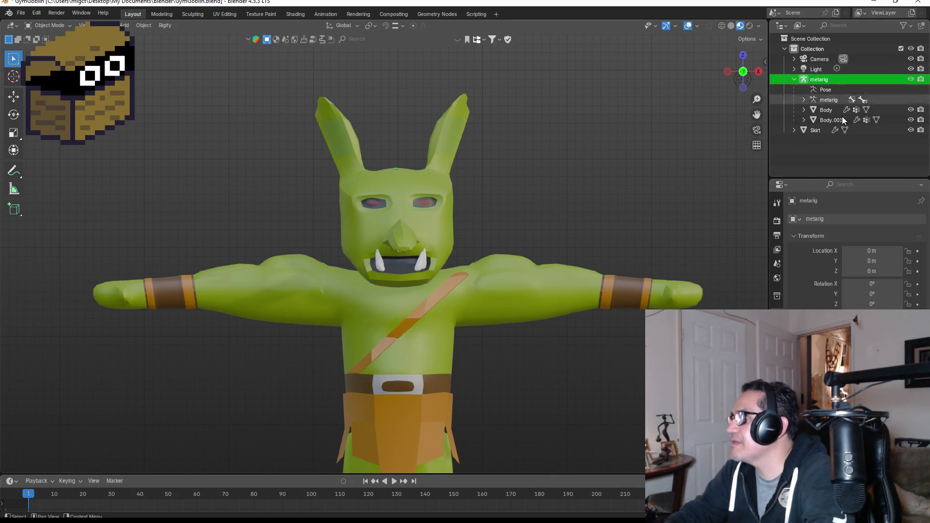
pyautogui.click(778, 354)
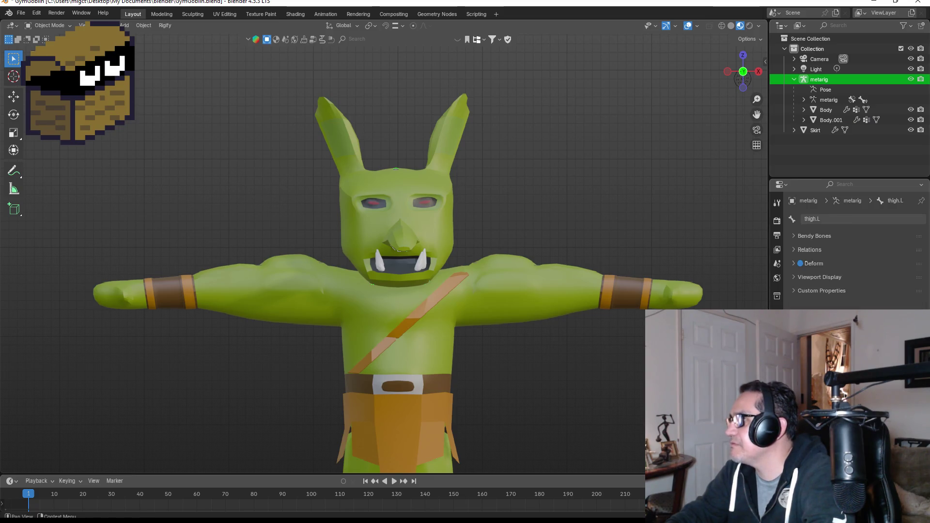
pyautogui.click(777, 339)
pyautogui.scroll(-5, 853, 339)
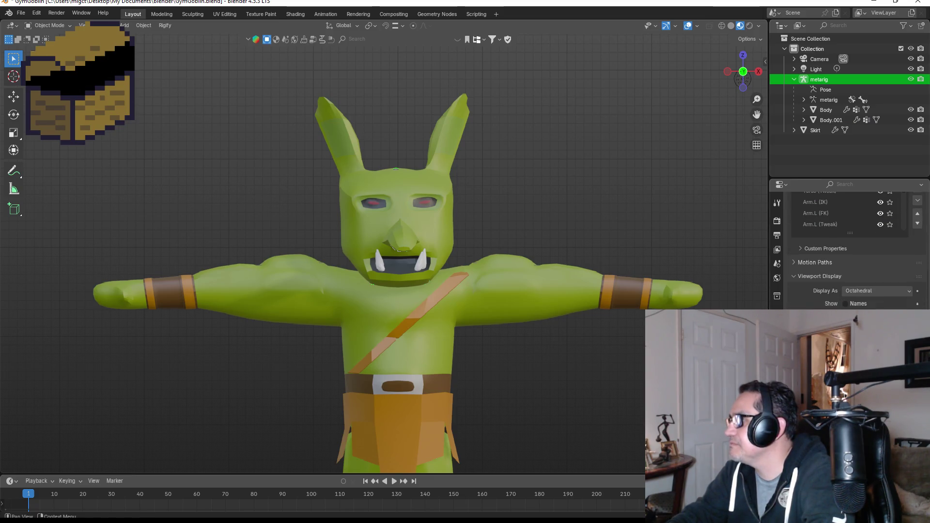
pyautogui.scroll(5, 853, 251)
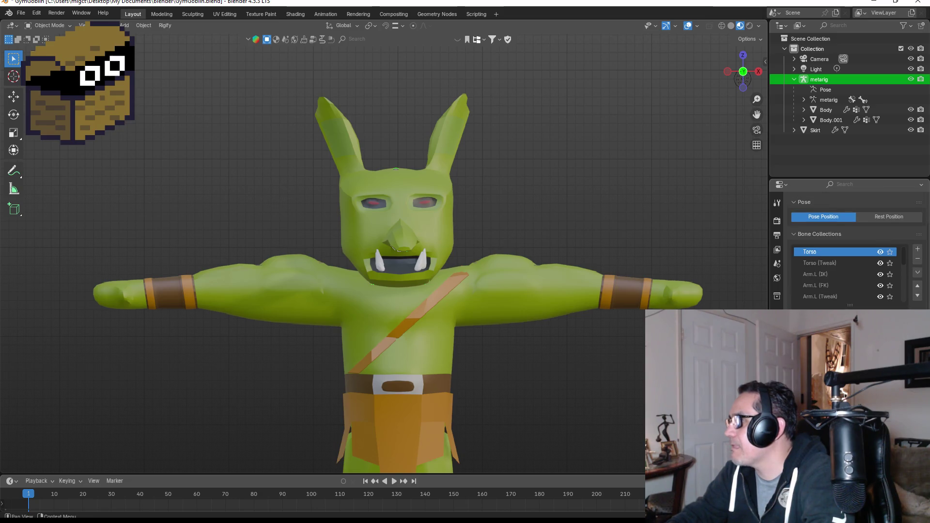
pyautogui.scroll(-4, 853, 252)
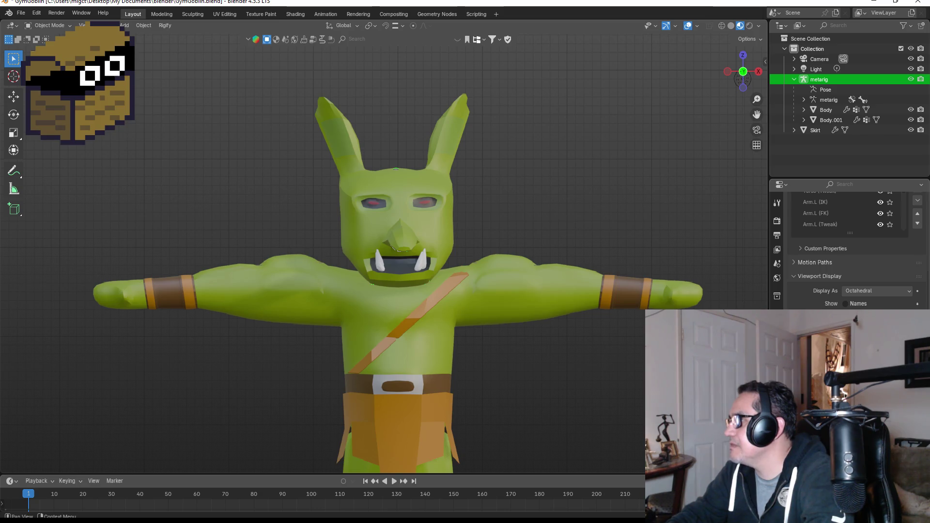
pyautogui.scroll(-4, 476, 347)
# Show the bones In Front, orbit around the goblin, then put metarig into Edit Mode.
pyautogui.click(493, 191)
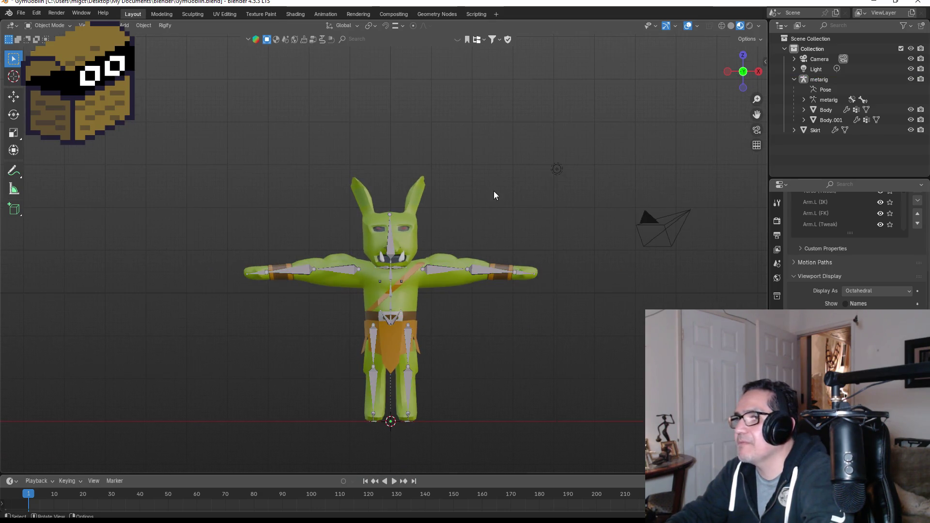
pyautogui.scroll(3, 484, 195)
pyautogui.scroll(-2, 498, 257)
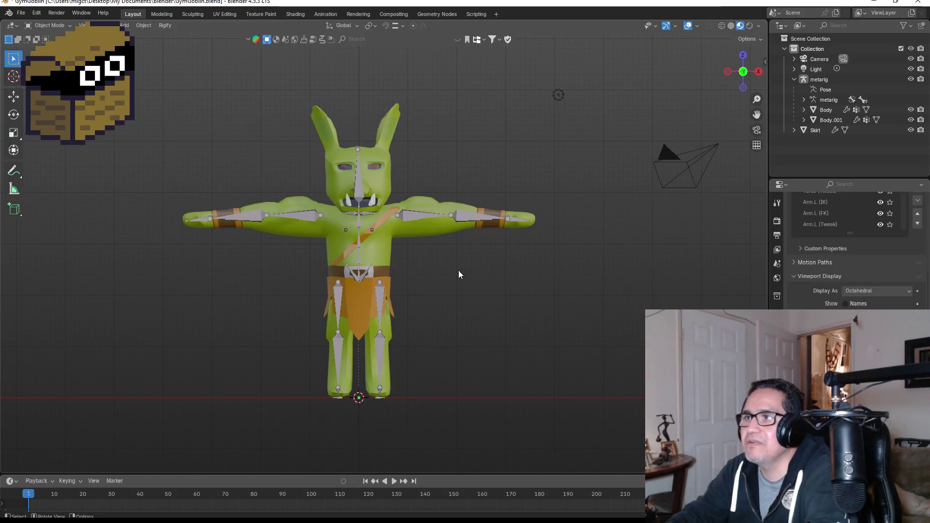
pyautogui.moveTo(473, 275)
pyautogui.mouseDown()
pyautogui.moveTo(490, 265)
pyautogui.moveTo(406, 264)
pyautogui.moveTo(556, 272)
pyautogui.mouseUp()
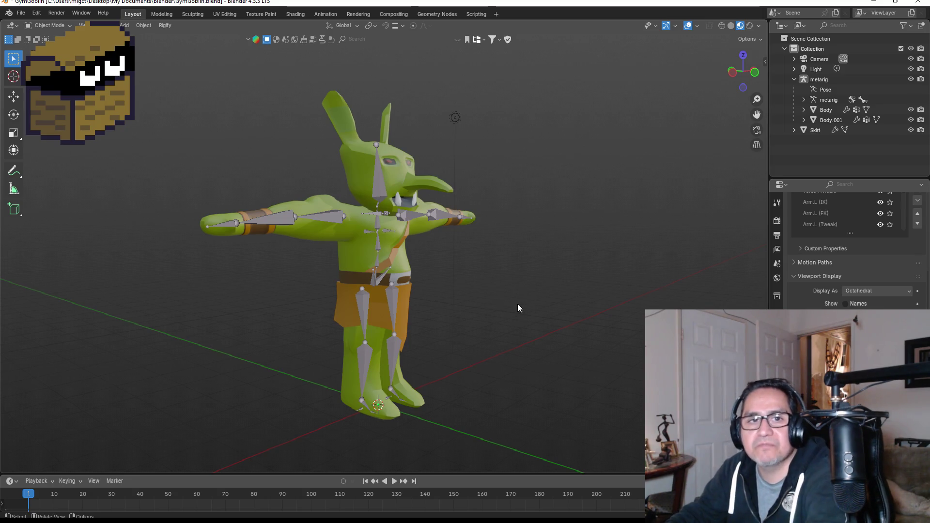
pyautogui.moveTo(541, 271)
pyautogui.mouseDown()
pyautogui.moveTo(430, 275)
pyautogui.moveTo(629, 270)
pyautogui.moveTo(479, 280)
pyautogui.mouseUp()
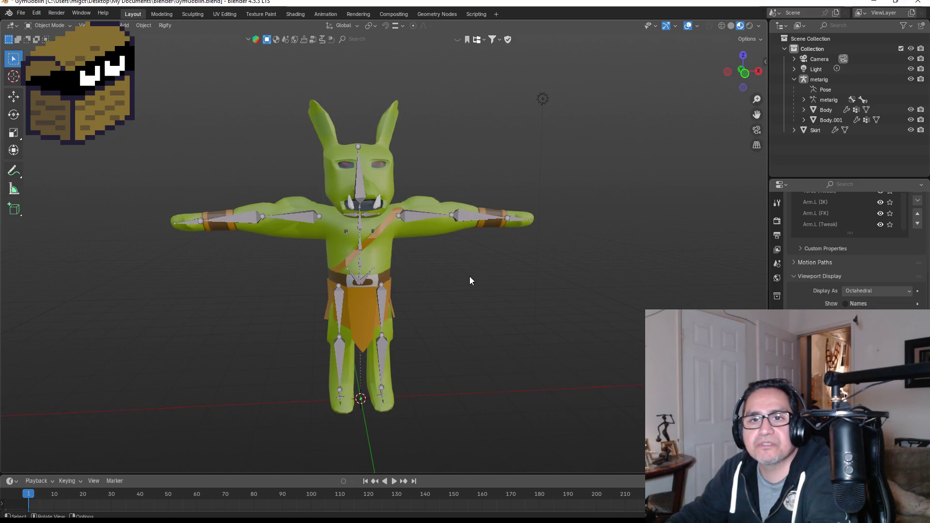
pyautogui.moveTo(461, 274)
pyautogui.mouseDown()
pyautogui.moveTo(476, 264)
pyautogui.moveTo(366, 266)
pyautogui.moveTo(498, 261)
pyautogui.mouseUp()
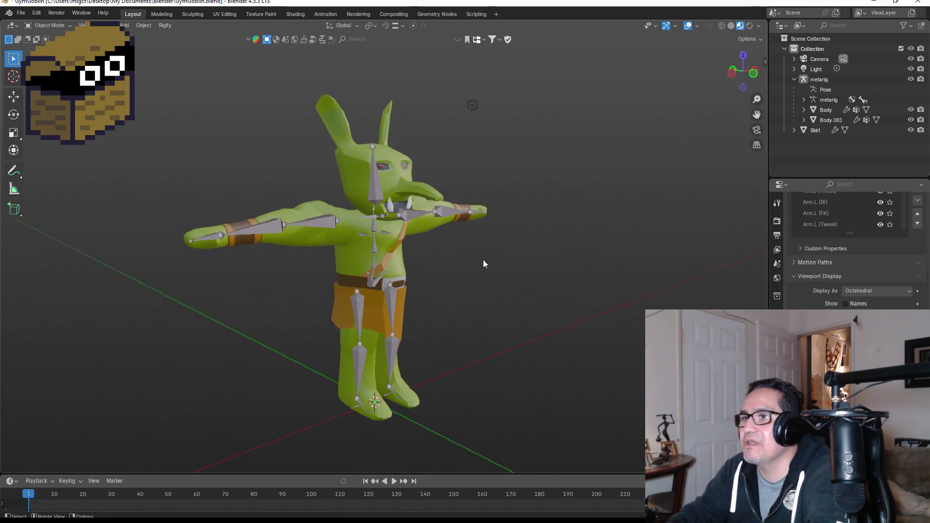
pyautogui.click(318, 217)
pyautogui.moveTo(339, 222); pyautogui.dragTo(308, 224)
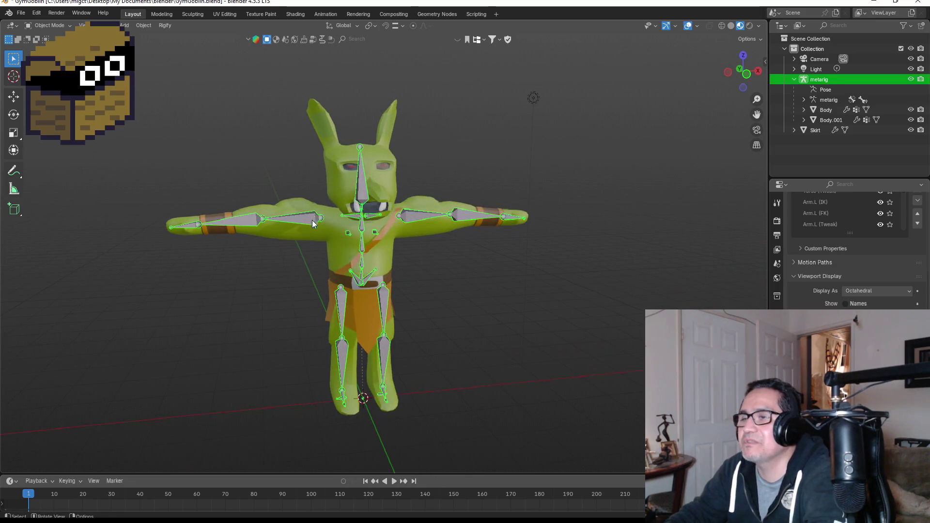
pyautogui.press('Tab')
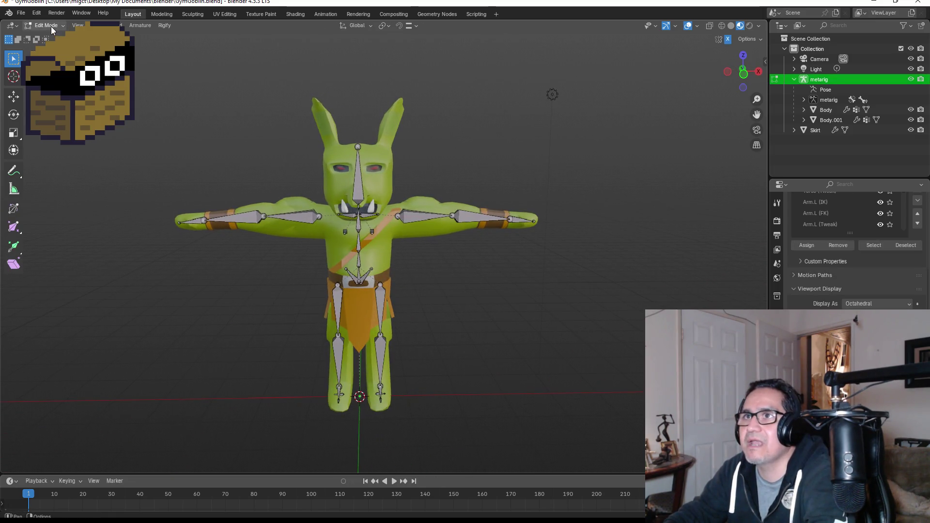
# Switch metarig to Pose Mode and test-rotate the upper arm and forearm, cancelling each.
pyautogui.click(49, 26)
pyautogui.click(46, 58)
pyautogui.click(298, 217)
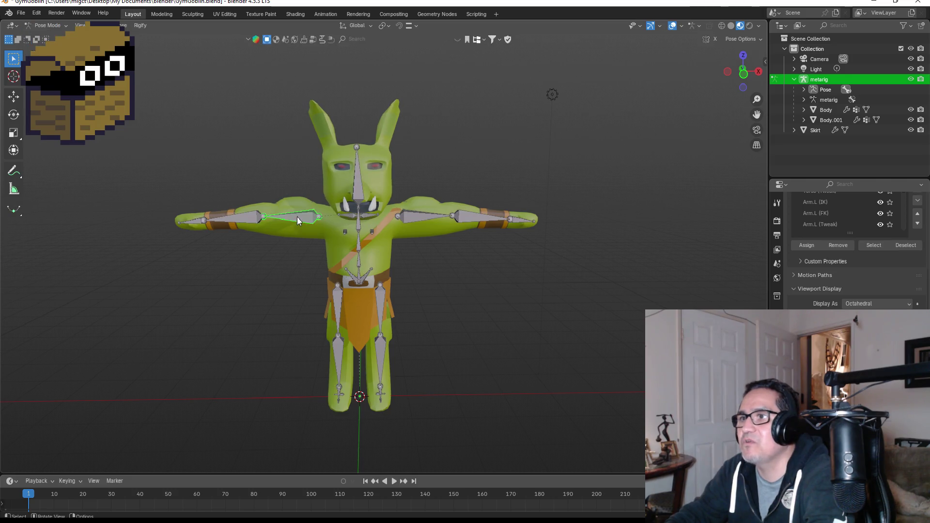
pyautogui.press('r')
pyautogui.press('Escape')
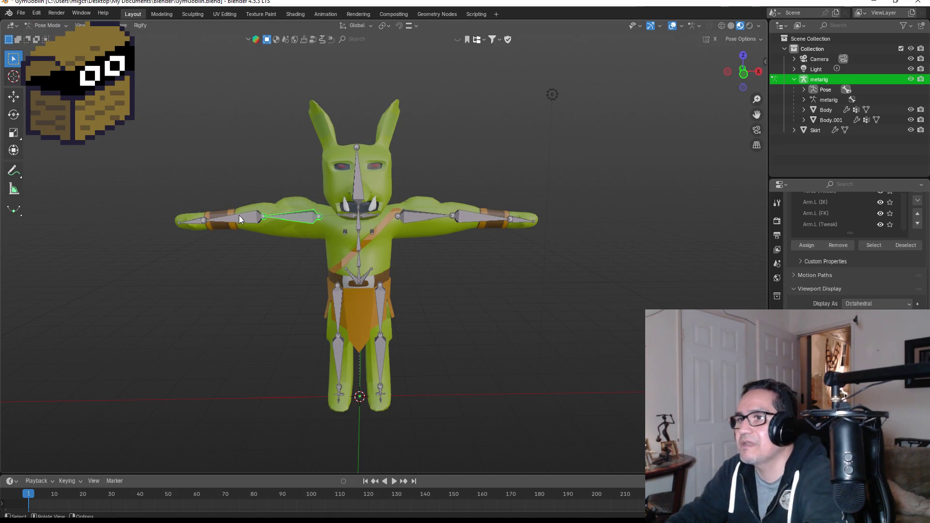
pyautogui.click(239, 216)
pyautogui.press('r')
pyautogui.press('r')
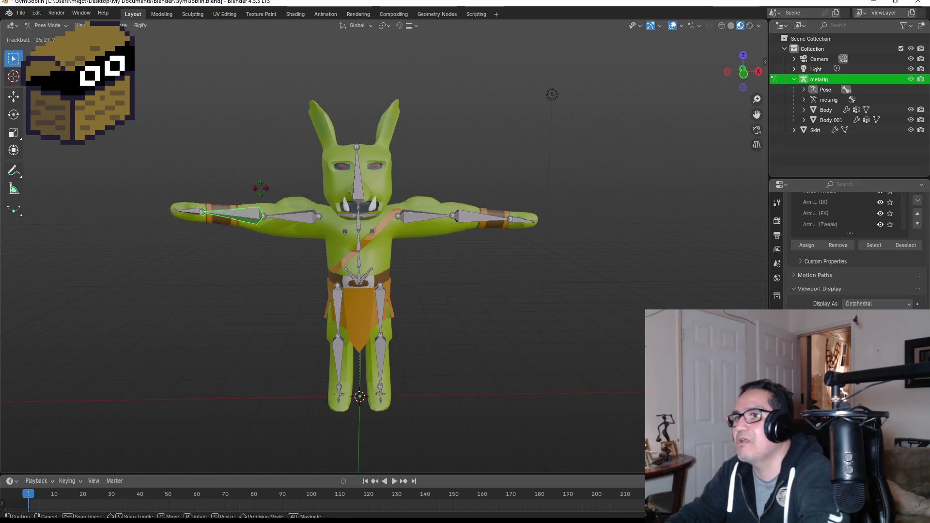
pyautogui.press('Escape')
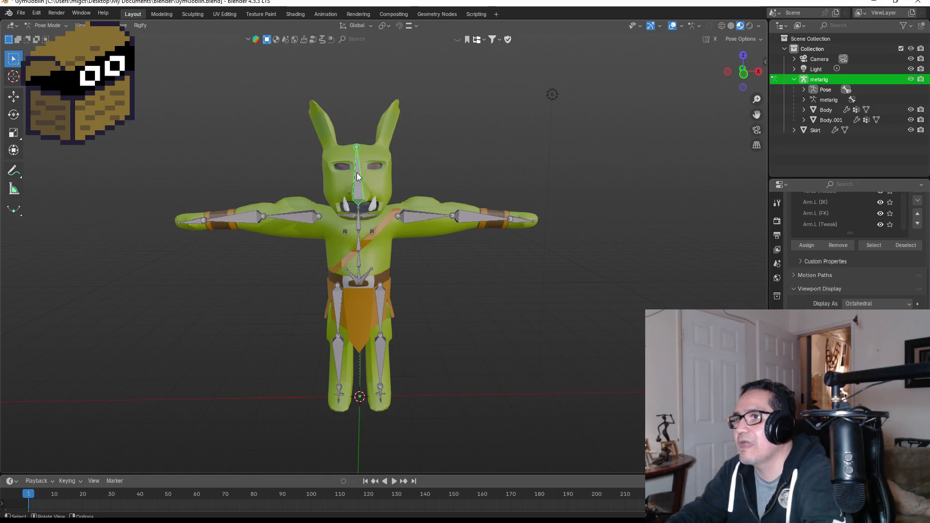
# Test-rotate the upper arm and left thigh, cancel both, then select the Skirt object.
pyautogui.click(437, 211)
pyautogui.press('r')
pyautogui.press('Escape')
pyautogui.moveTo(483, 283)
pyautogui.mouseDown()
pyautogui.moveTo(426, 281)
pyautogui.moveTo(366, 319)
pyautogui.mouseUp()
pyautogui.click(365, 320)
pyautogui.press('r')
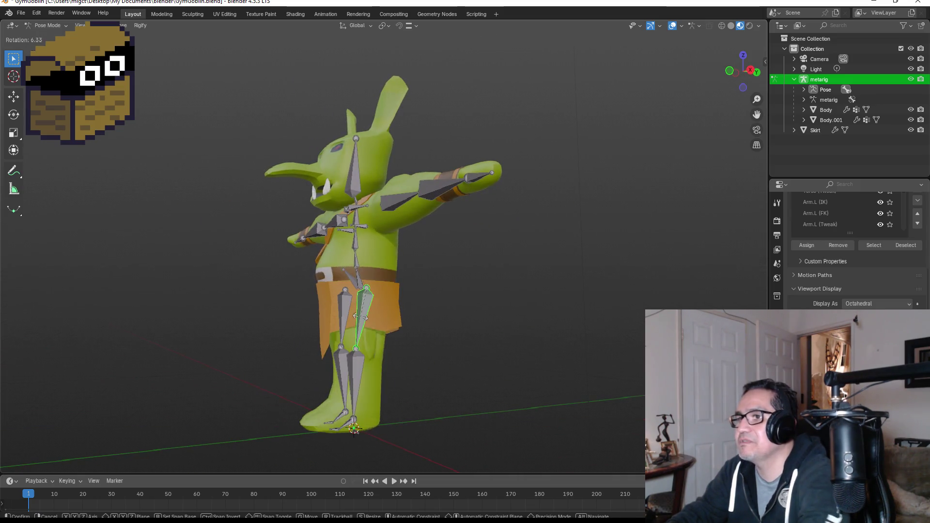
pyautogui.press('Escape')
pyautogui.moveTo(417, 315)
pyautogui.mouseDown()
pyautogui.moveTo(496, 301)
pyautogui.moveTo(385, 293)
pyautogui.moveTo(346, 310)
pyautogui.moveTo(426, 319)
pyautogui.moveTo(400, 298)
pyautogui.moveTo(370, 316)
pyautogui.mouseUp()
pyautogui.press('Tab')
pyautogui.press('Tab')
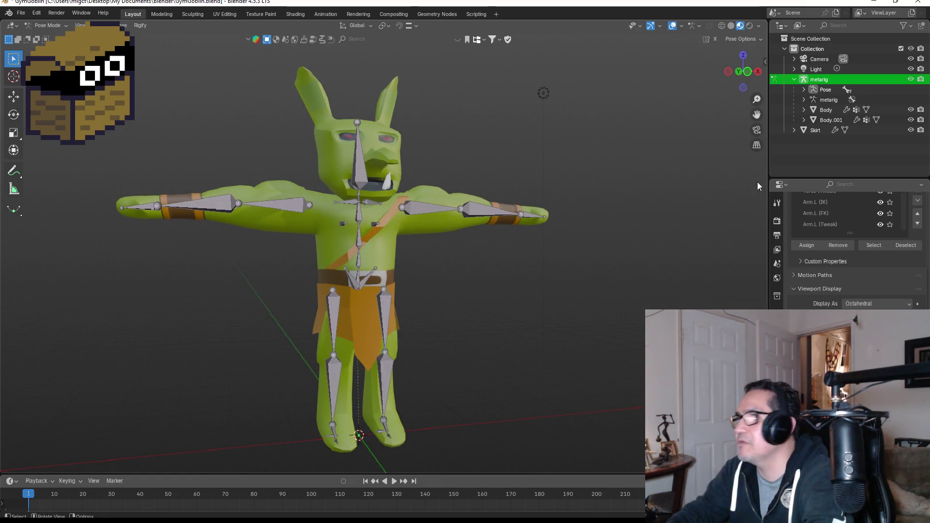
pyautogui.click(815, 131)
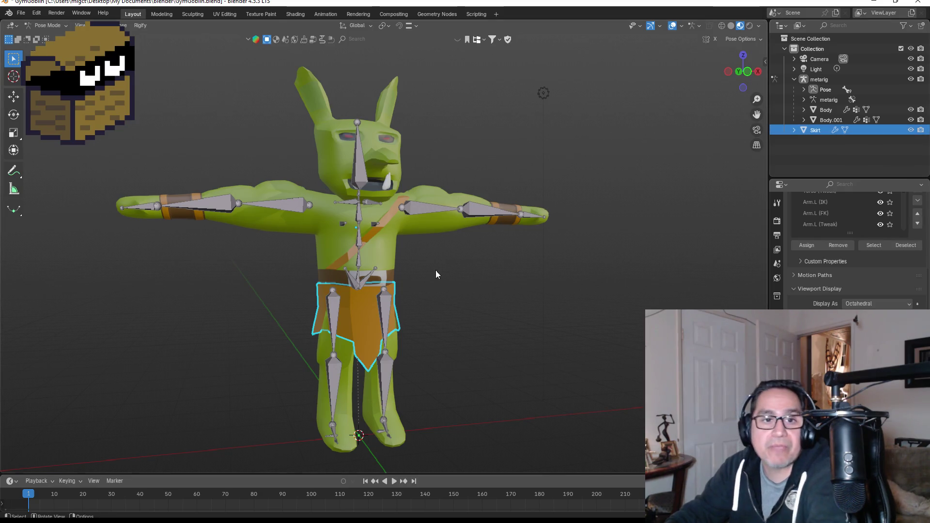
# Orbit around the goblin to inspect the skirt and select the left upper-arm bone.
pyautogui.moveTo(506, 250)
pyautogui.mouseDown()
pyautogui.moveTo(447, 270)
pyautogui.moveTo(470, 271)
pyautogui.mouseUp()
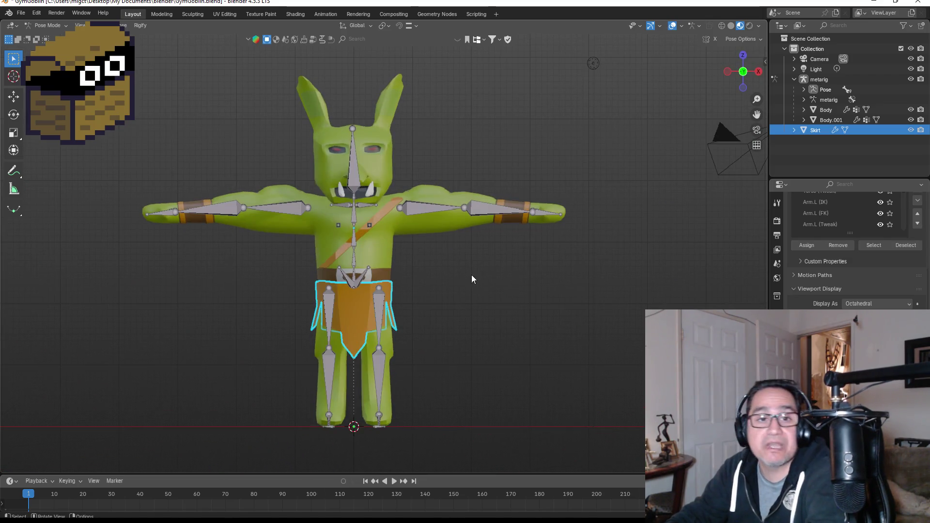
pyautogui.moveTo(501, 274)
pyautogui.mouseDown()
pyautogui.moveTo(525, 272)
pyautogui.moveTo(580, 299)
pyautogui.moveTo(636, 275)
pyautogui.moveTo(695, 281)
pyautogui.moveTo(61, 277)
pyautogui.moveTo(236, 277)
pyautogui.moveTo(332, 292)
pyautogui.moveTo(414, 277)
pyautogui.moveTo(305, 280)
pyautogui.moveTo(329, 316)
pyautogui.mouseUp()
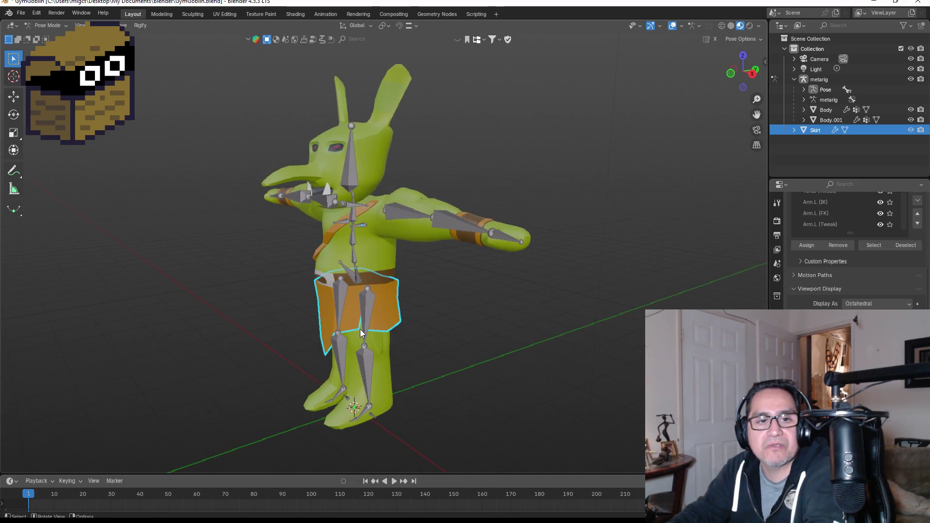
pyautogui.press('KP_1')
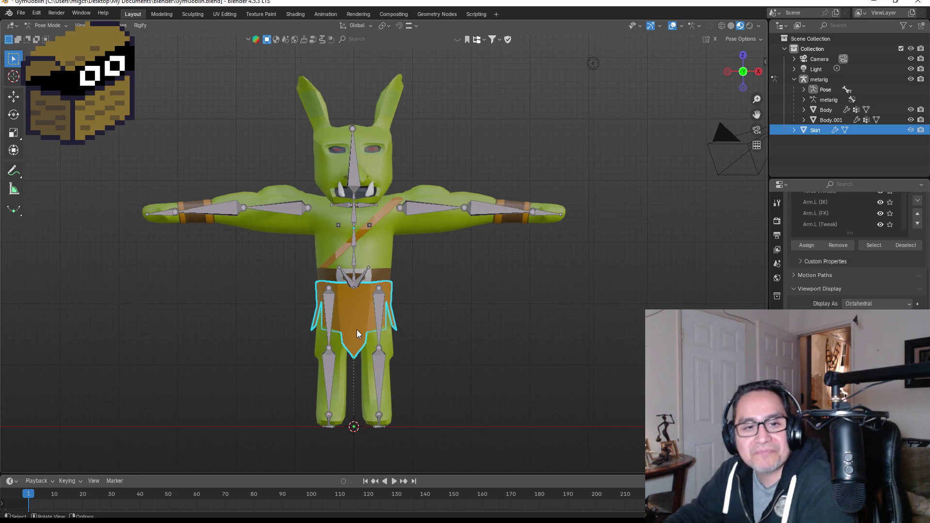
pyautogui.moveTo(465, 228)
pyautogui.mouseDown()
pyautogui.moveTo(489, 240)
pyautogui.moveTo(423, 213)
pyautogui.moveTo(484, 223)
pyautogui.moveTo(421, 262)
pyautogui.mouseUp()
pyautogui.click(464, 219)
pyautogui.moveTo(416, 223); pyautogui.dragTo(243, 221)
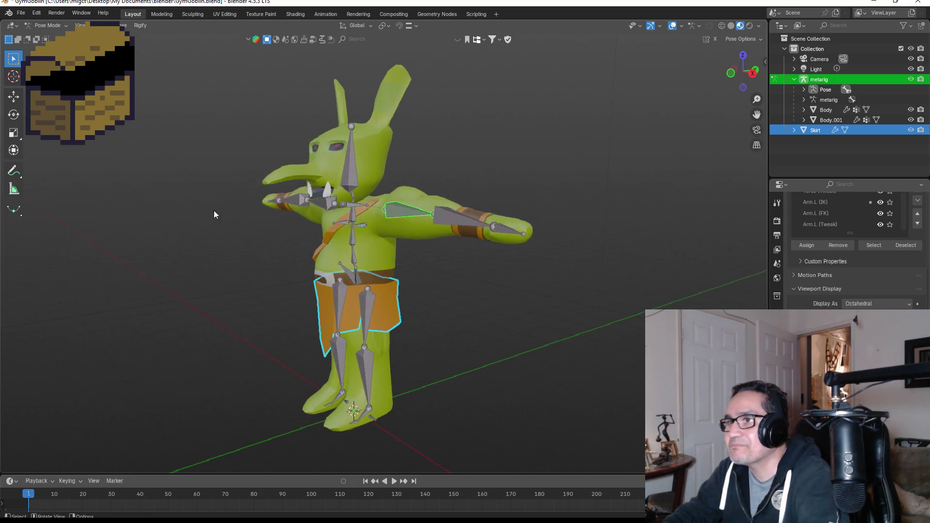
pyautogui.moveTo(395, 96)
pyautogui.mouseDown()
pyautogui.moveTo(453, 106)
pyautogui.moveTo(287, 118)
pyautogui.mouseUp()
pyautogui.scroll(2, 290, 118)
pyautogui.moveTo(383, 130); pyautogui.dragTo(415, 127)
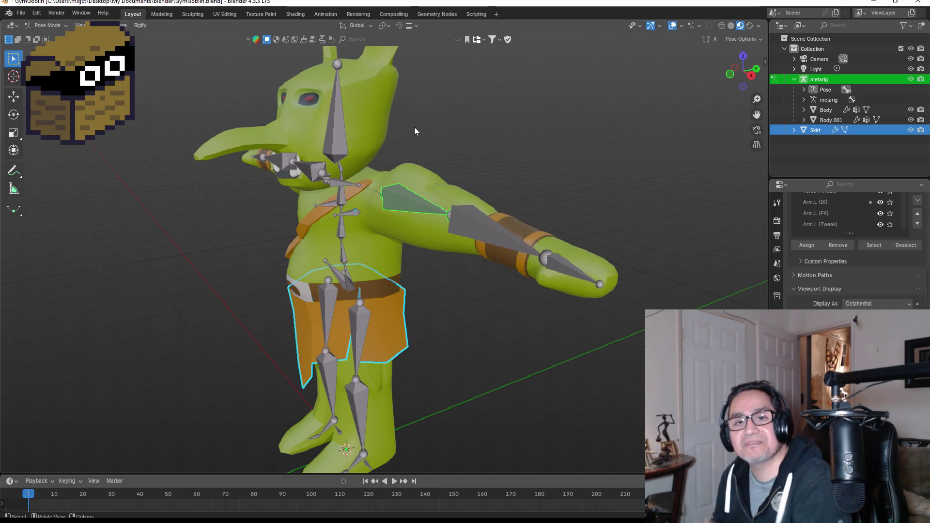
# Line up the rig in front view, then in right-side view.
pyautogui.moveTo(371, 141)
pyautogui.mouseDown()
pyautogui.moveTo(425, 159)
pyautogui.moveTo(537, 156)
pyautogui.mouseUp()
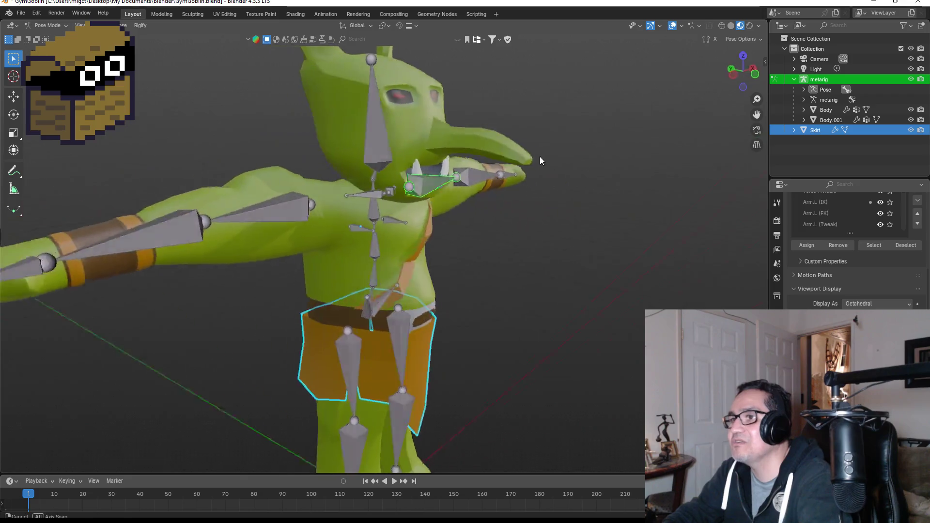
pyautogui.scroll(3, 522, 160)
pyautogui.press('KP_1')
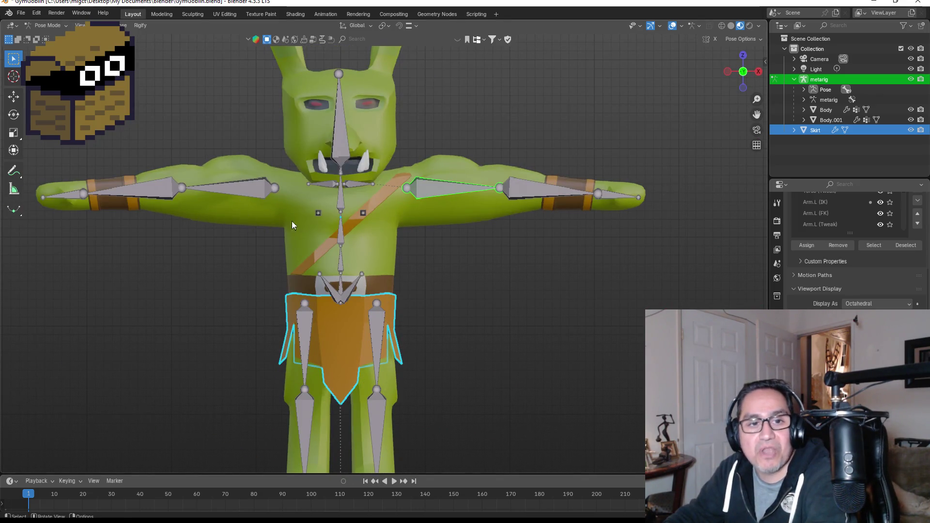
pyautogui.moveTo(499, 228)
pyautogui.mouseDown()
pyautogui.moveTo(467, 257)
pyautogui.moveTo(391, 283)
pyautogui.mouseUp()
pyautogui.press('KP_1')
pyautogui.moveTo(392, 334); pyautogui.dragTo(466, 296)
pyautogui.press('KP_1')
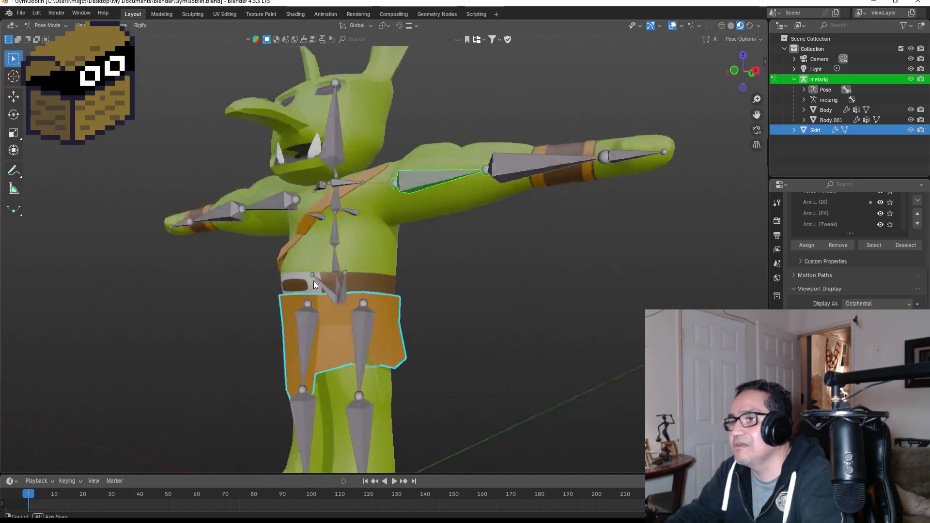
pyautogui.press('KP_3')
# Raise the thigh and bend the shin to see how the skirt follows.
pyautogui.click(362, 328)
pyautogui.press('r')
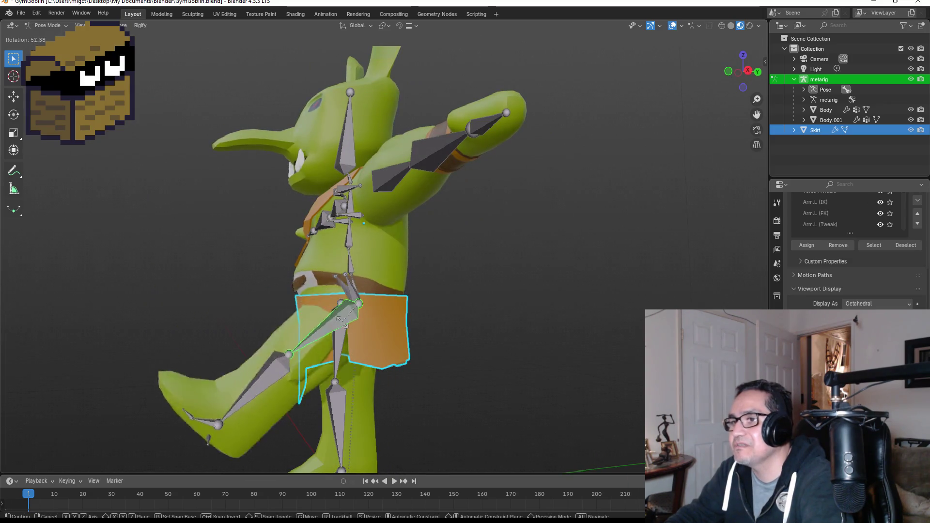
pyautogui.click(315, 323)
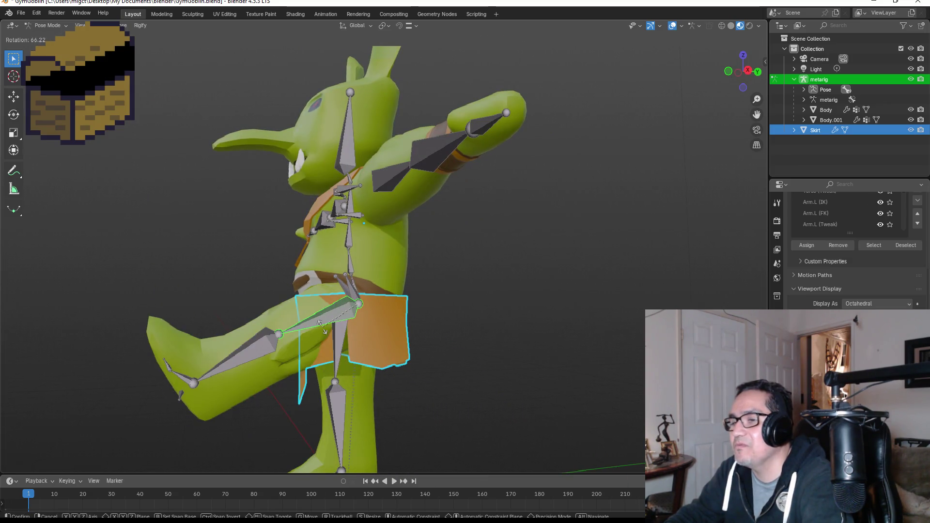
pyautogui.click(281, 350)
pyautogui.press('r')
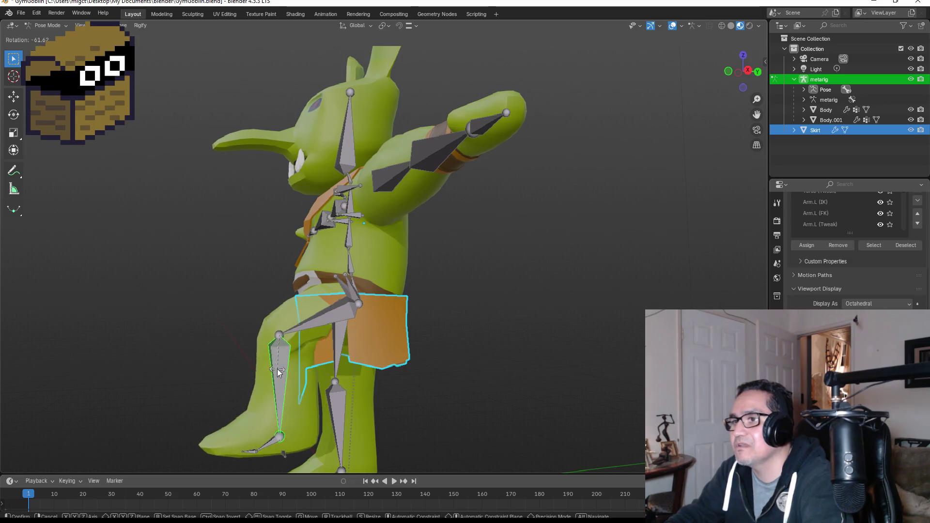
pyautogui.click(291, 354)
pyautogui.moveTo(339, 346)
pyautogui.mouseDown()
pyautogui.moveTo(523, 350)
pyautogui.moveTo(470, 350)
pyautogui.mouseUp()
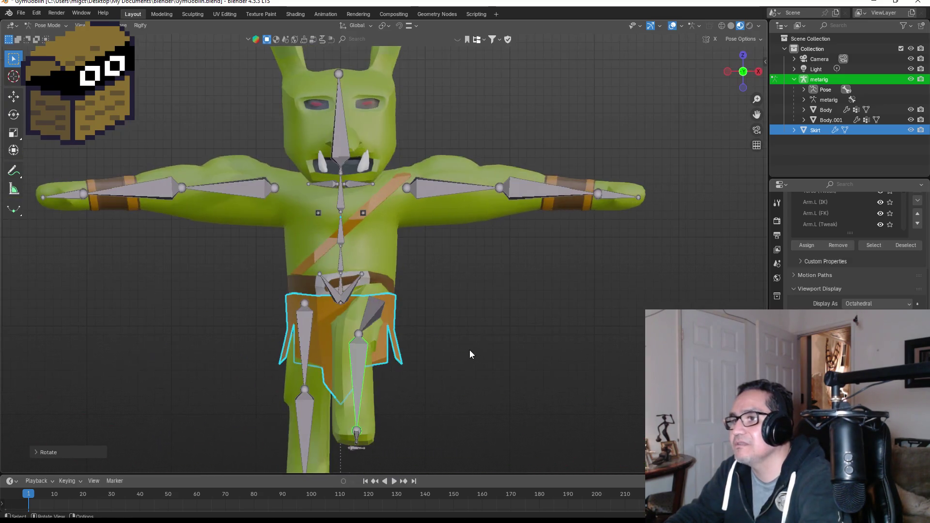
# Undo both bends to restore the rest pose, save GymGoblin.blend and minimize Blender.
pyautogui.hotkey('ctrl', 'z')
pyautogui.hotkey('ctrl', 'z')
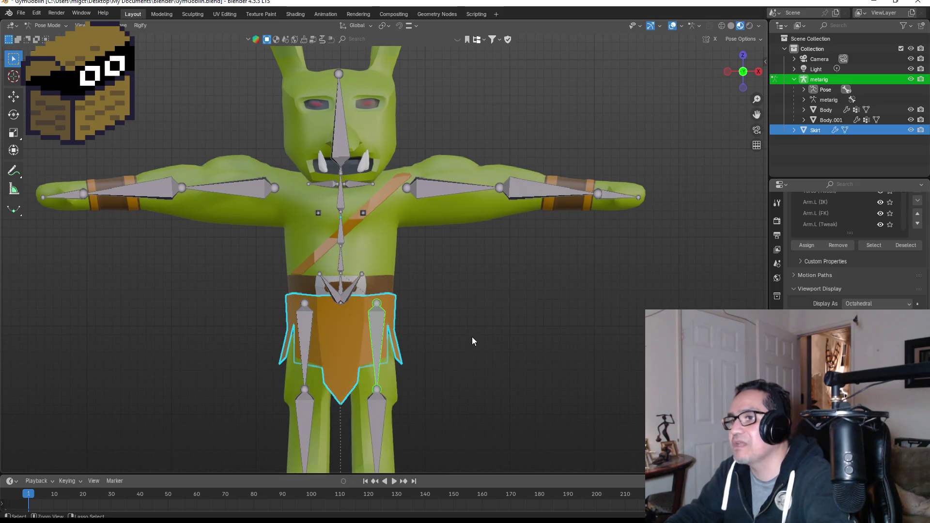
pyautogui.hotkey('ctrl', 'z')
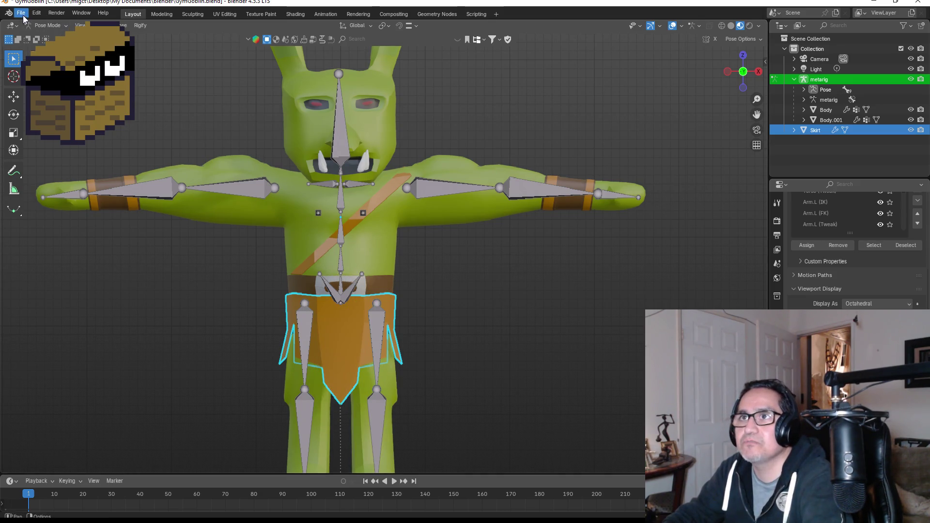
pyautogui.click(22, 13)
pyautogui.hotkey('ctrl', 's')
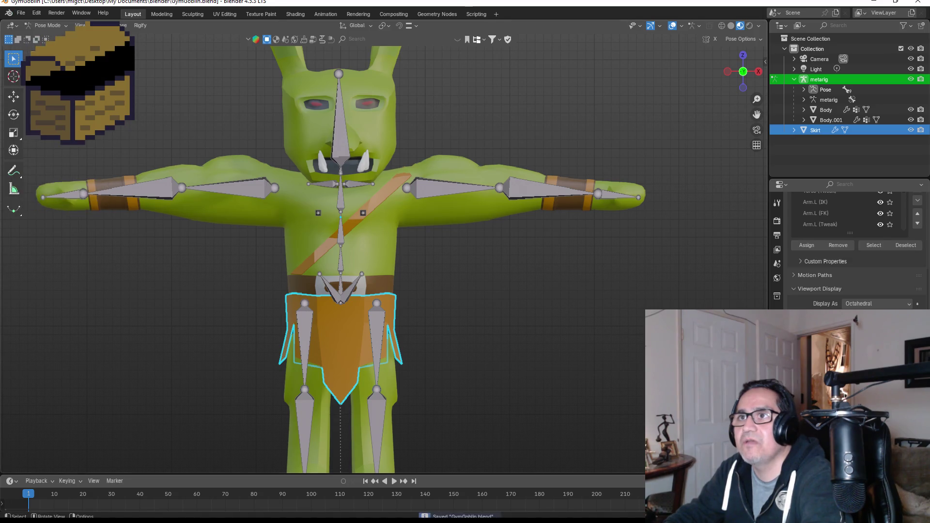
pyautogui.click(872, 2)
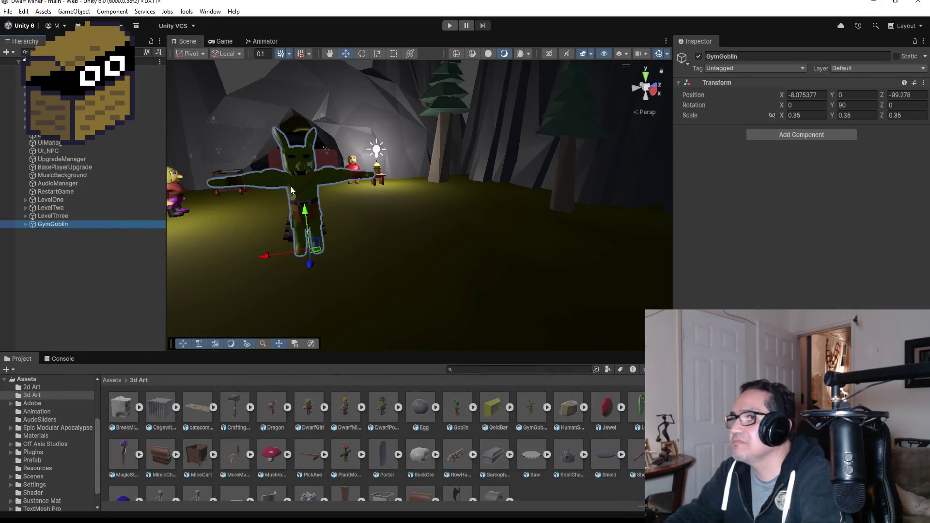
# Zoom onto GymGoblin in Unity, then back in Blender start rotating the small chest bone.
pyautogui.scroll(3, 287, 185)
pyautogui.moveTo(348, 187)
pyautogui.mouseDown()
pyautogui.moveTo(369, 175)
pyautogui.moveTo(365, 190)
pyautogui.mouseUp()
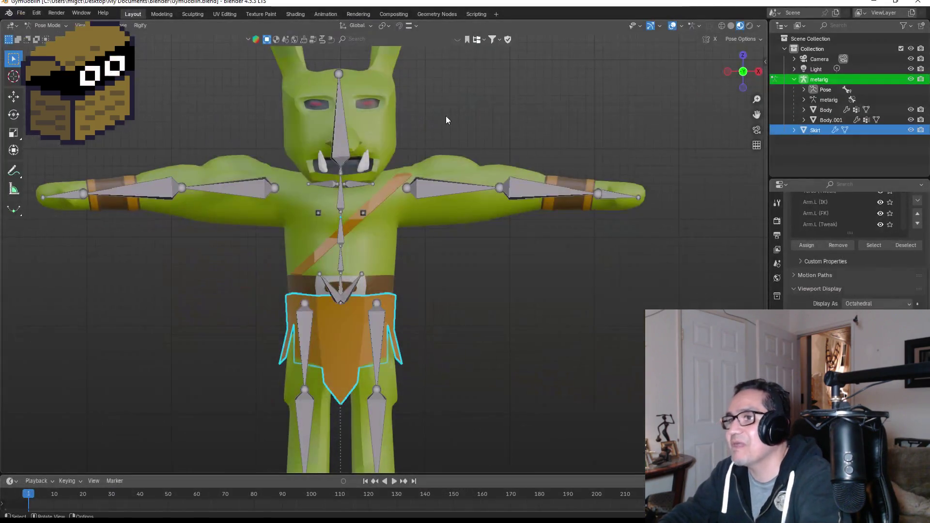
pyautogui.moveTo(446, 115)
pyautogui.mouseDown()
pyautogui.moveTo(434, 200)
pyautogui.moveTo(344, 219)
pyautogui.mouseUp()
pyautogui.click(346, 217)
pyautogui.press('r')
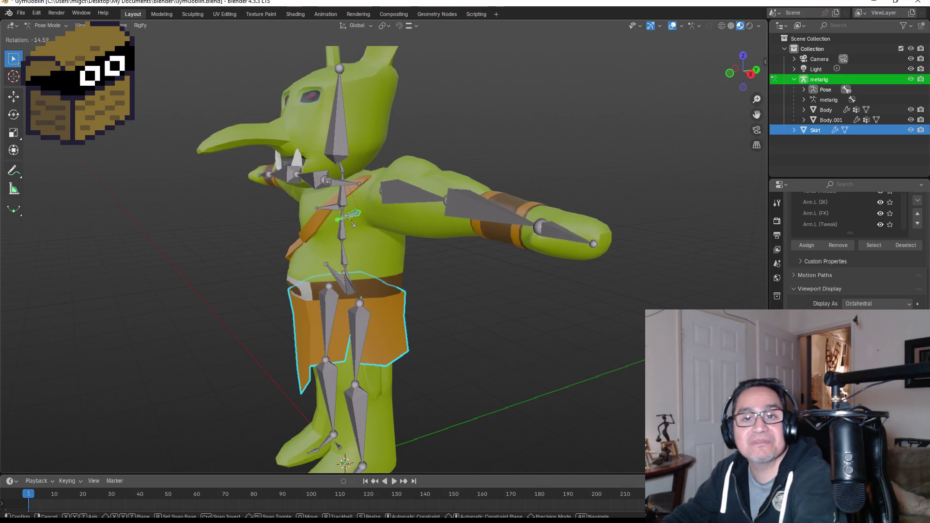
# Test-rotate the goblin's chest bones from both sides, then undo the rotation.
pyautogui.rightClick(354, 224)
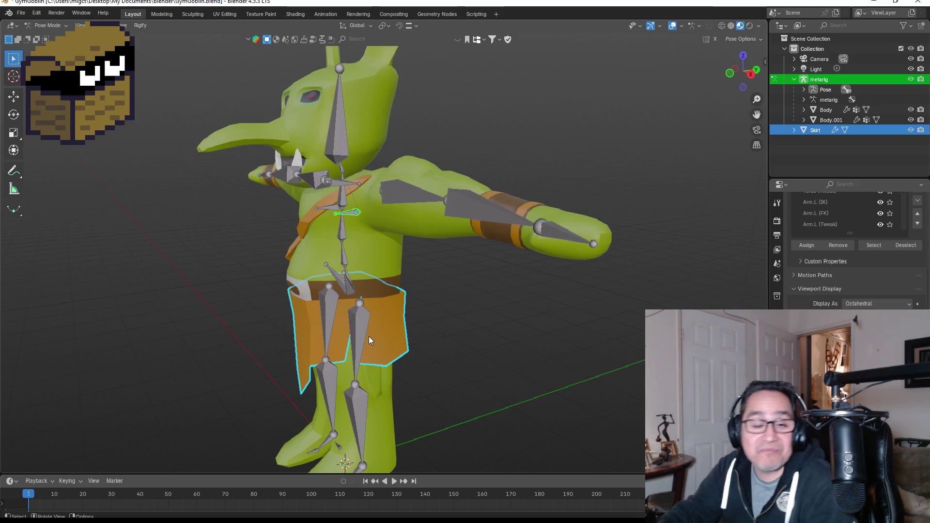
pyautogui.moveTo(447, 300)
pyautogui.mouseDown()
pyautogui.moveTo(479, 282)
pyautogui.moveTo(544, 308)
pyautogui.moveTo(596, 297)
pyautogui.moveTo(376, 241)
pyautogui.mouseUp()
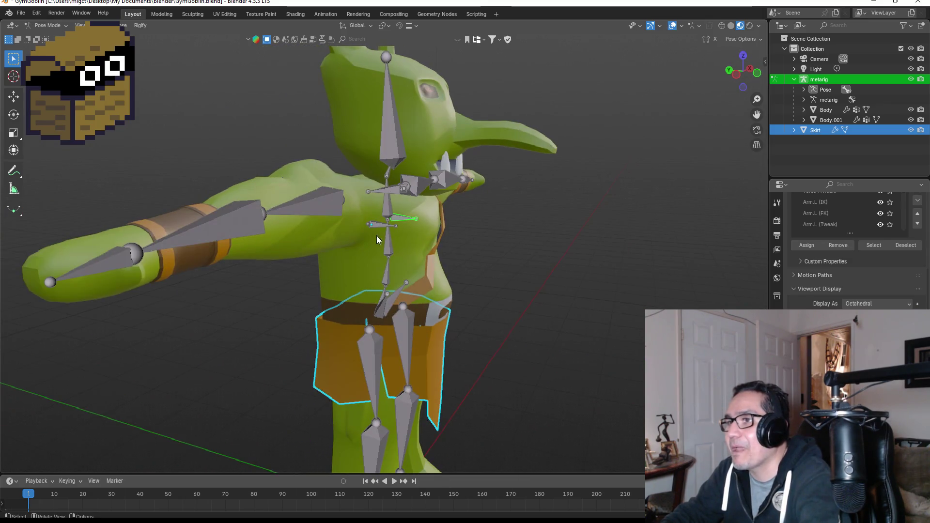
pyautogui.click(391, 222)
pyautogui.press('r')
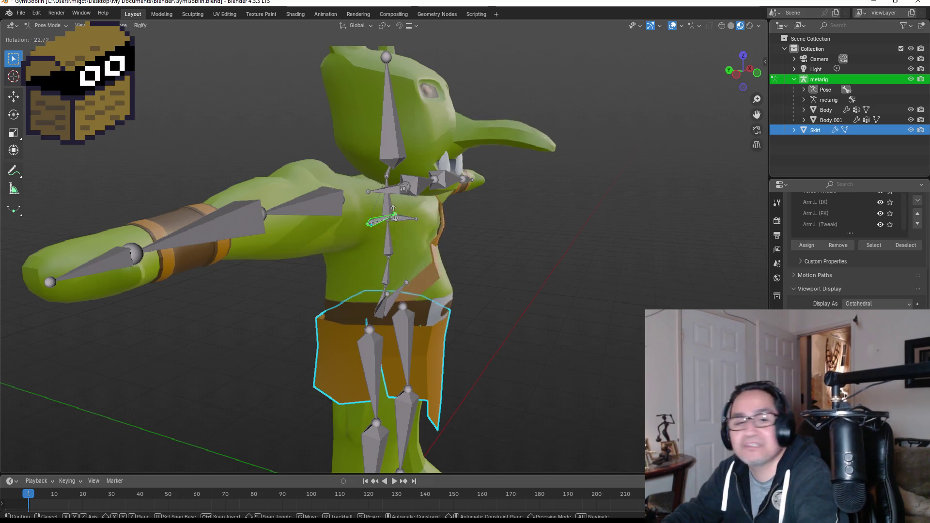
pyautogui.click(396, 212)
pyautogui.press('KP_1')
pyautogui.hotkey('ctrl', 'z')
# Test-rotate the hip bone and the torso, cancelling each so the rig stays at rest.
pyautogui.click(361, 285)
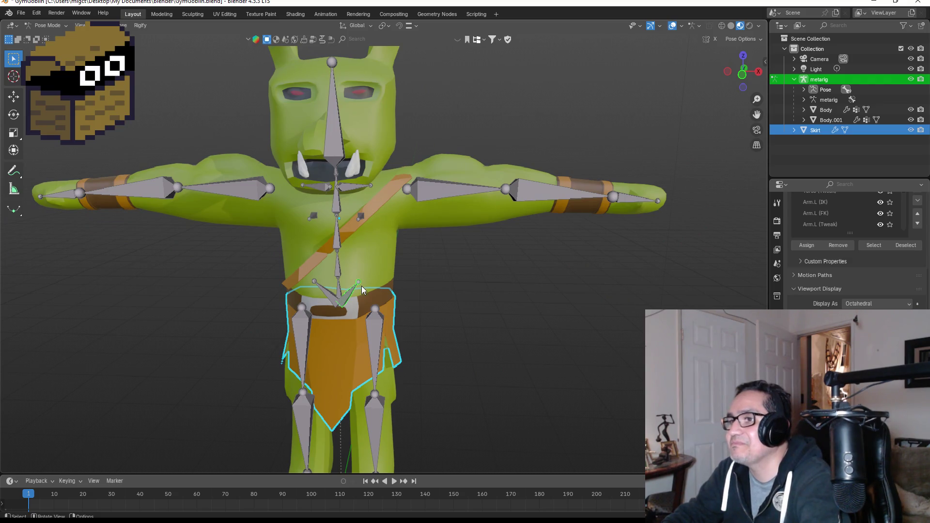
pyautogui.press('r')
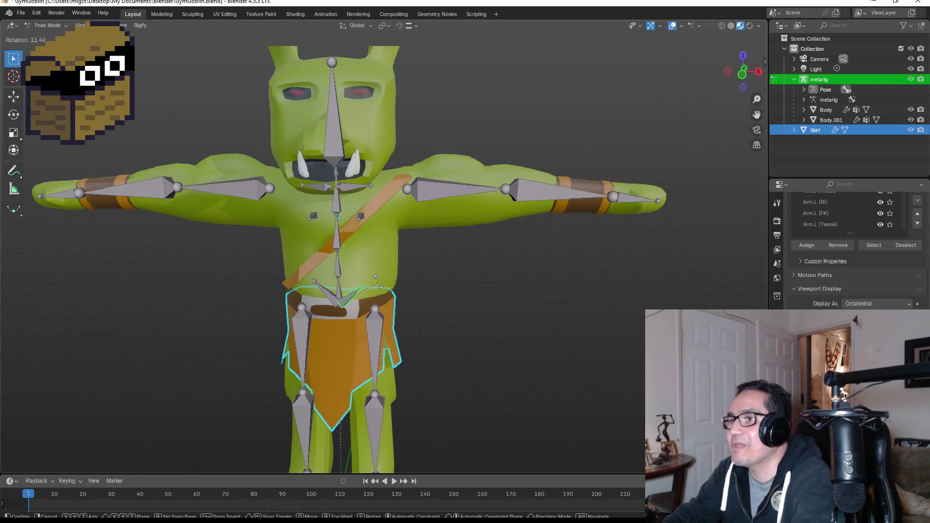
pyautogui.rightClick(411, 278)
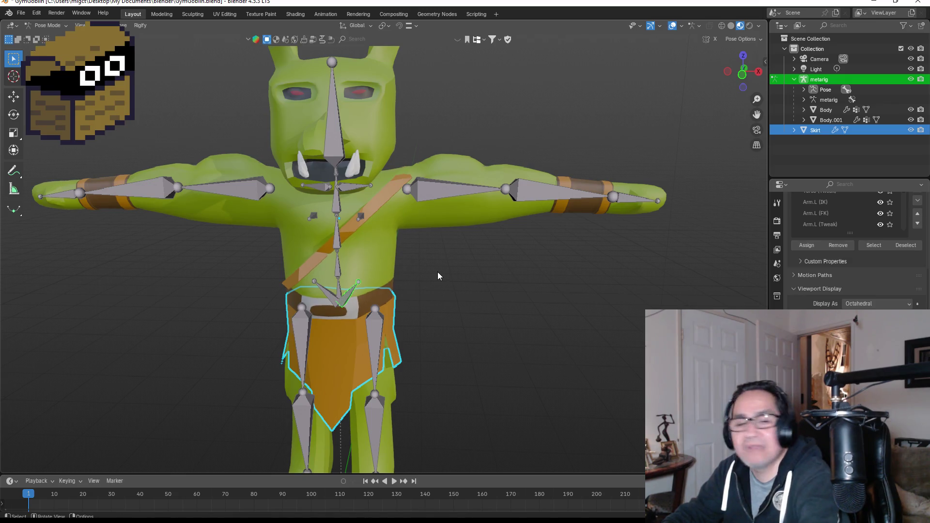
pyautogui.press('[')
pyautogui.press('[')
pyautogui.press('r')
pyautogui.rightClick(454, 278)
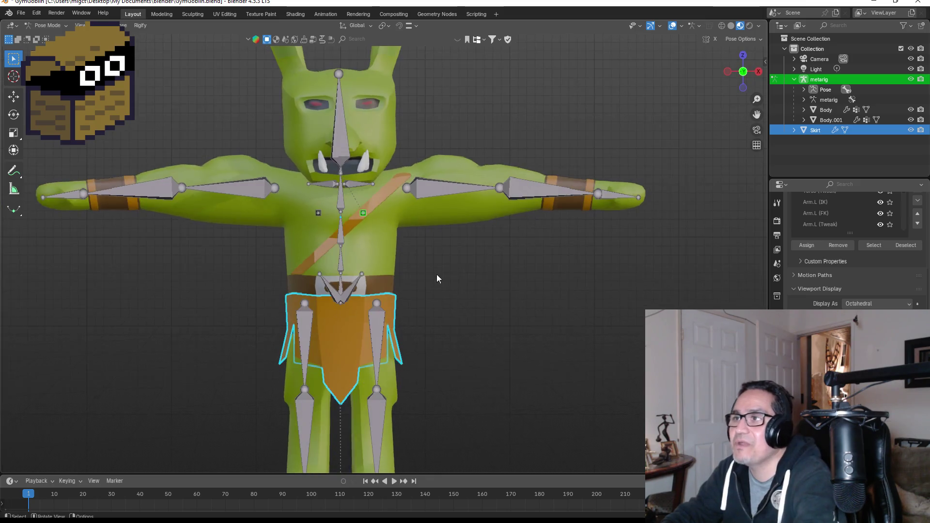
# Save GymGoblin.blend with the rig at rest, then minimize Blender to reveal Unity.
pyautogui.click(21, 13)
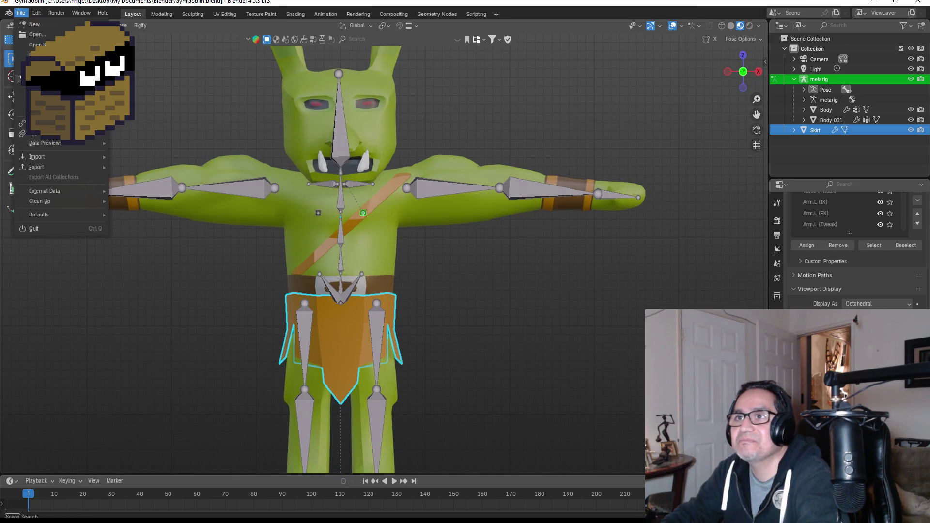
pyautogui.click(37, 55)
pyautogui.press('r')
pyautogui.rightClick(474, 268)
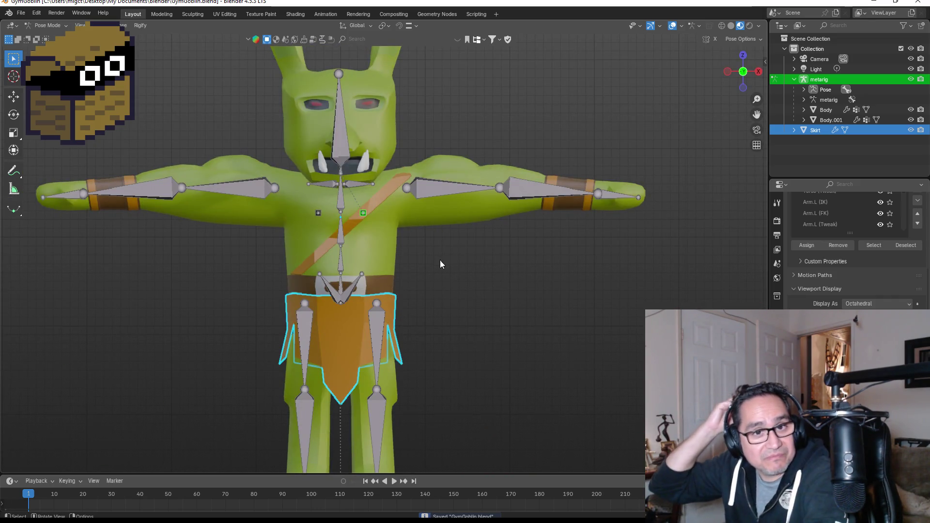
pyautogui.click(871, 4)
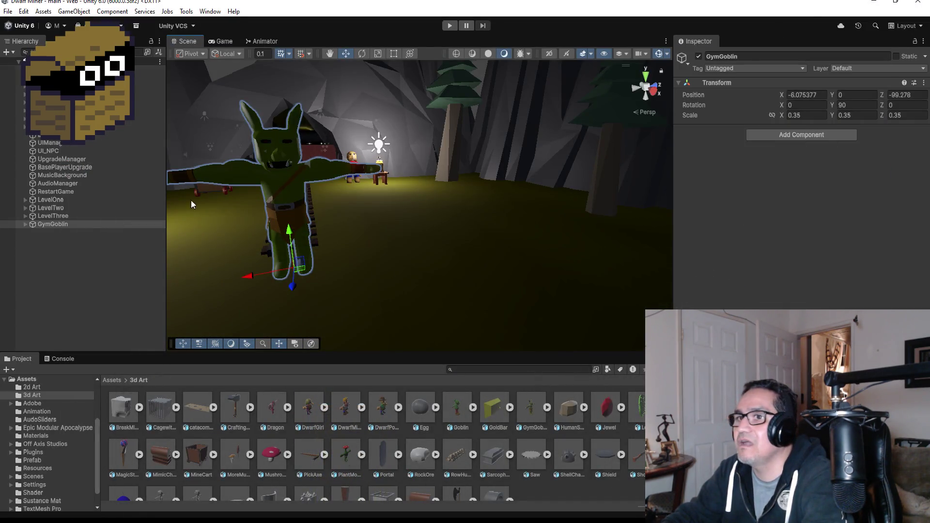
# Expand GymGoblin > metarig > spine.001 through spine.003 in the Hierarchy and select spine.004.
pyautogui.click(24, 224)
pyautogui.click(32, 249)
pyautogui.click(39, 257)
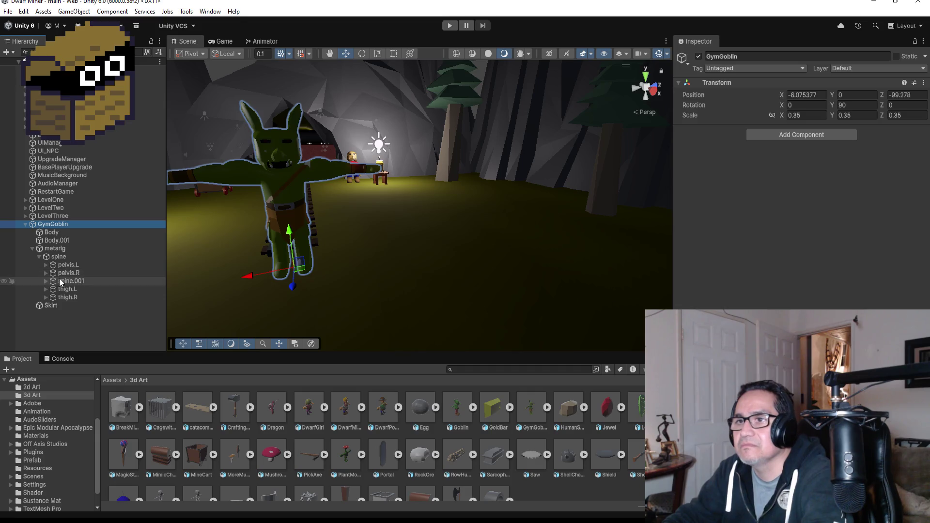
pyautogui.click(50, 281)
pyautogui.click(46, 281)
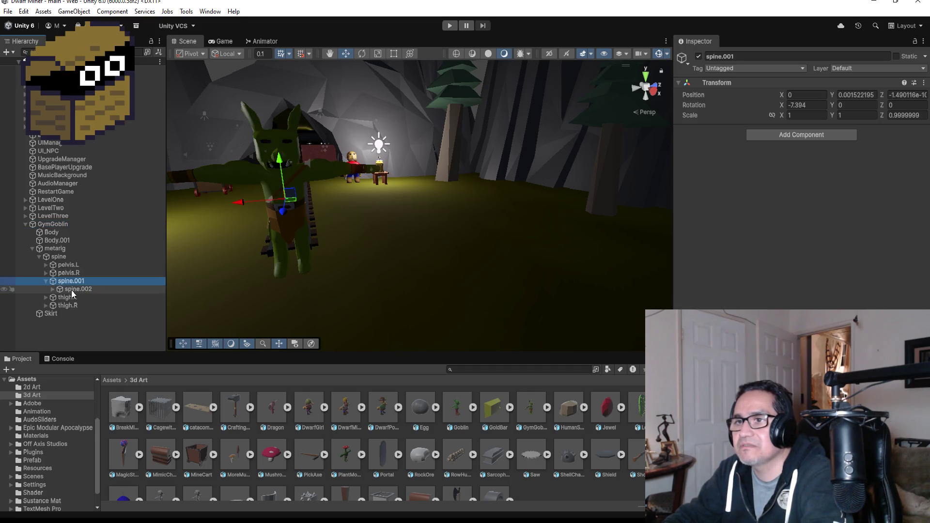
pyautogui.click(77, 289)
pyautogui.click(52, 290)
pyautogui.click(73, 297)
pyautogui.click(59, 297)
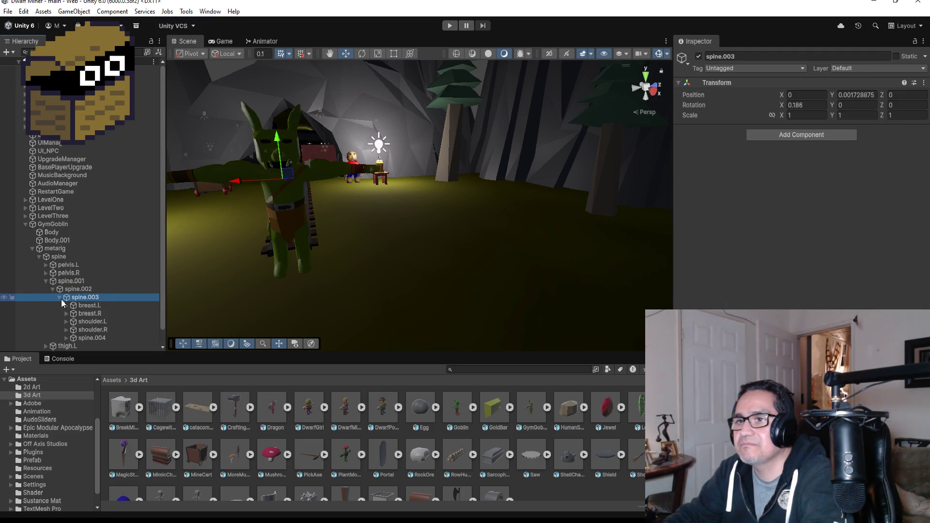
pyautogui.click(94, 338)
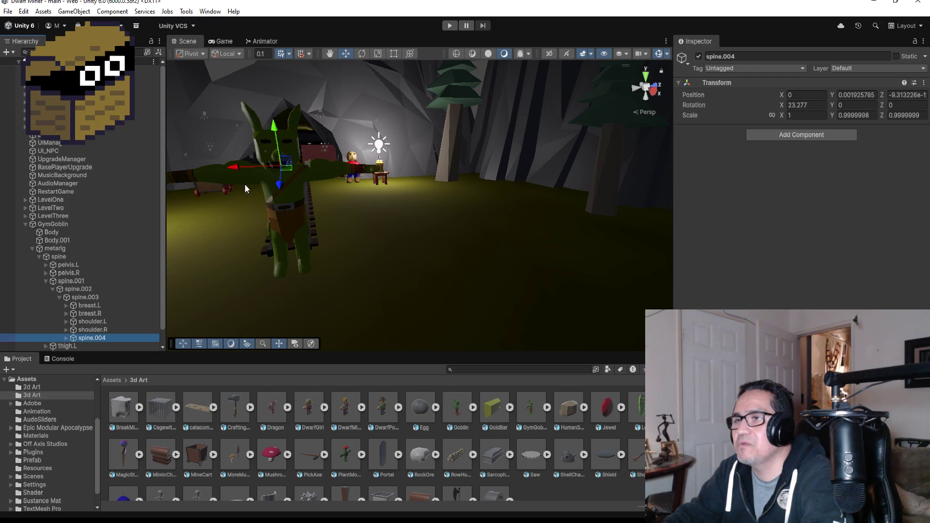
# Twist spine.004 with the Rotate tool to test the rig, then undo it.
pyautogui.click(359, 57)
pyautogui.moveTo(283, 191)
pyautogui.mouseDown()
pyautogui.moveTo(342, 172)
pyautogui.moveTo(215, 181)
pyautogui.moveTo(429, 144)
pyautogui.moveTo(385, 167)
pyautogui.mouseUp()
pyautogui.hotkey('ctrl', 'z')
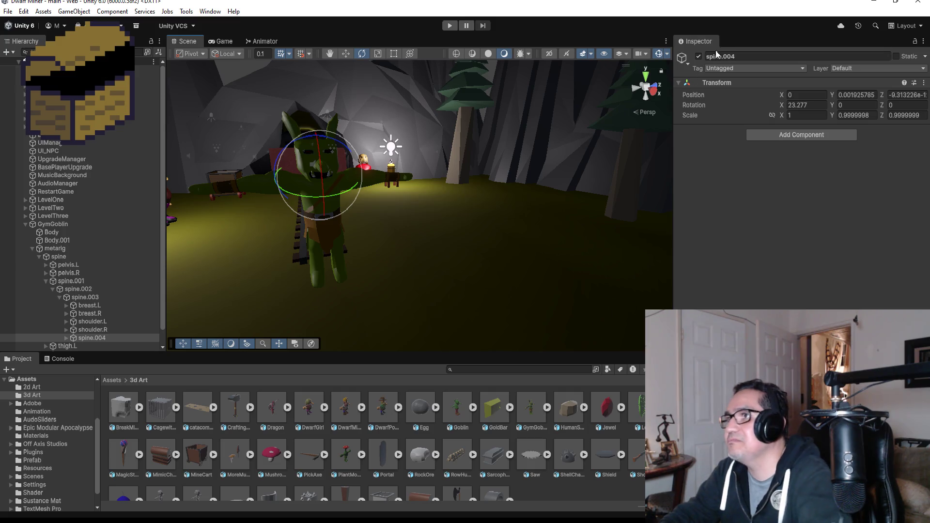
# Expand shoulder.R under spine.004 and select the upper_arm.R bone.
pyautogui.scroll(-2, 69, 334)
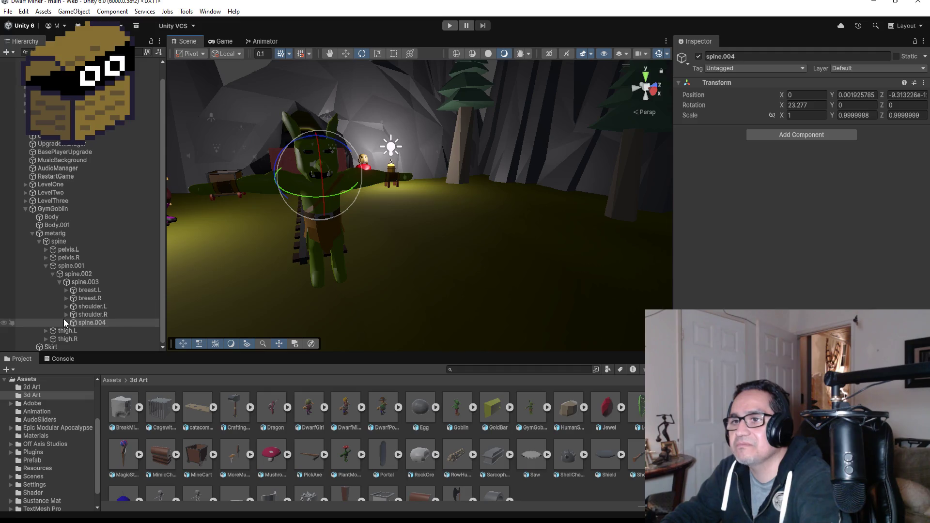
pyautogui.click(68, 322)
pyautogui.click(66, 315)
pyautogui.click(70, 322)
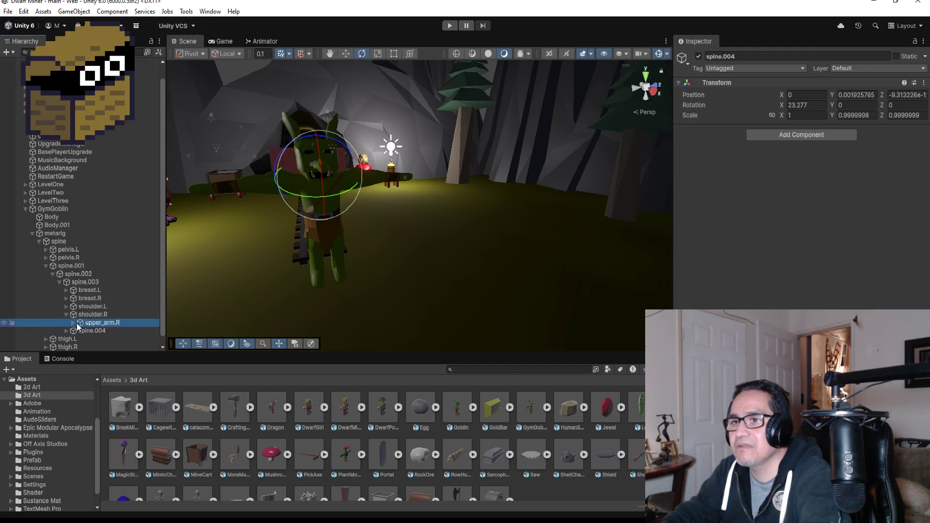
# Switch to Top view, select the metarig root and try rotating it around its vertical axis.
pyautogui.click(648, 78)
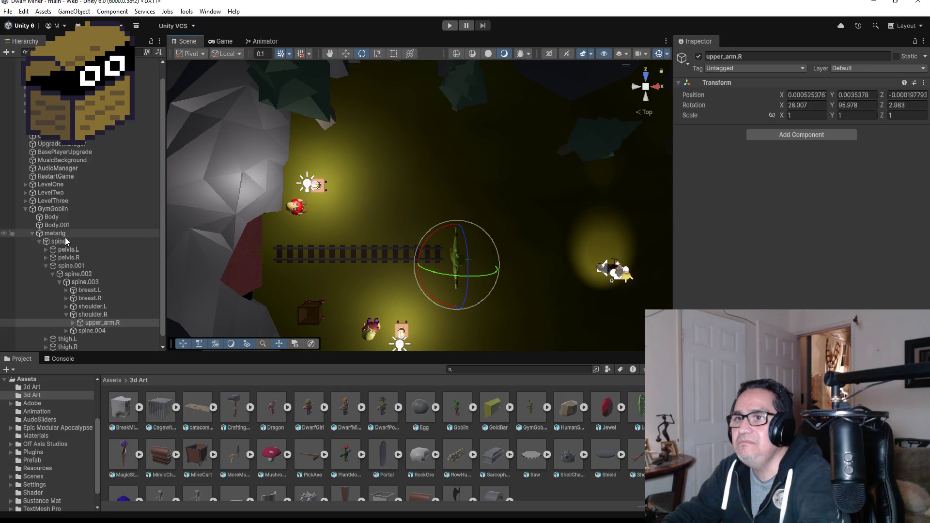
pyautogui.click(58, 233)
pyautogui.moveTo(484, 222)
pyautogui.mouseDown()
pyautogui.moveTo(370, 199)
pyautogui.moveTo(468, 317)
pyautogui.moveTo(574, 223)
pyautogui.moveTo(326, 332)
pyautogui.moveTo(509, 130)
pyautogui.moveTo(438, 298)
pyautogui.moveTo(384, 179)
pyautogui.moveTo(551, 264)
pyautogui.moveTo(380, 344)
pyautogui.moveTo(388, 223)
pyautogui.moveTo(474, 224)
pyautogui.moveTo(504, 269)
pyautogui.mouseUp()
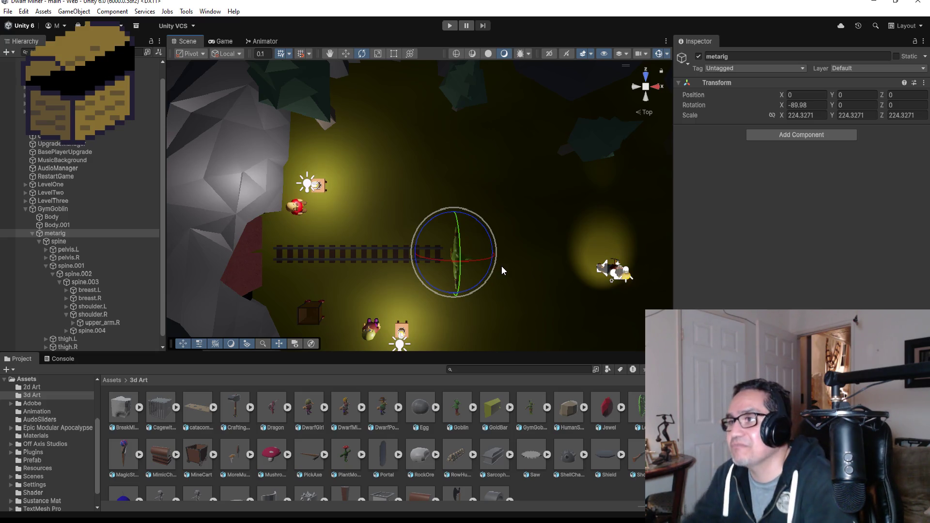
# Collapse the GymGoblin branch in the Hierarchy and scroll the Project 3d Art folder.
pyautogui.click(25, 210)
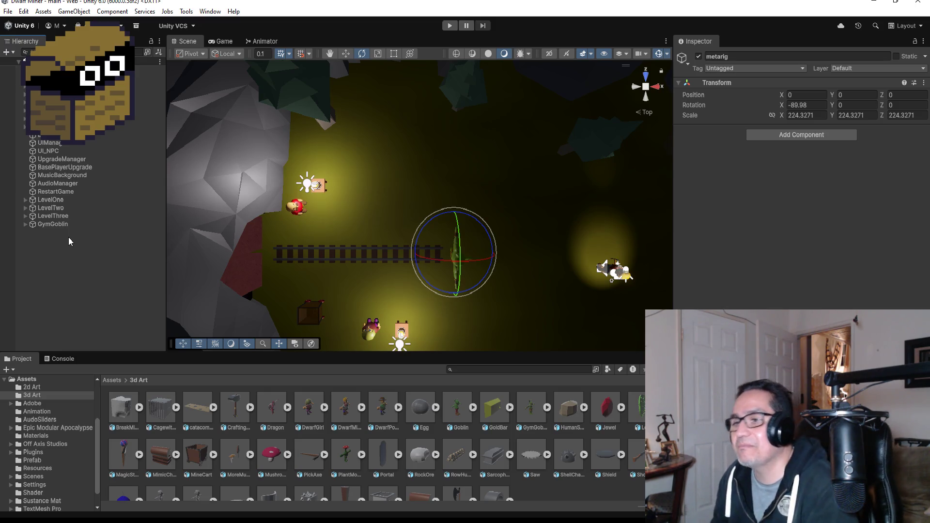
pyautogui.scroll(-2, 373, 445)
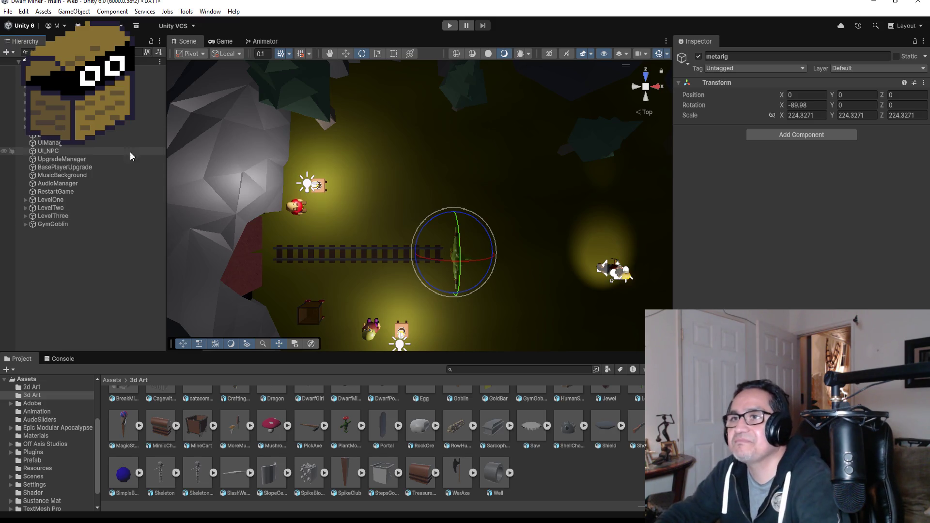
# Save the dungeon scene and deselect metarig by clicking empty Hierarchy space.
pyautogui.click(9, 14)
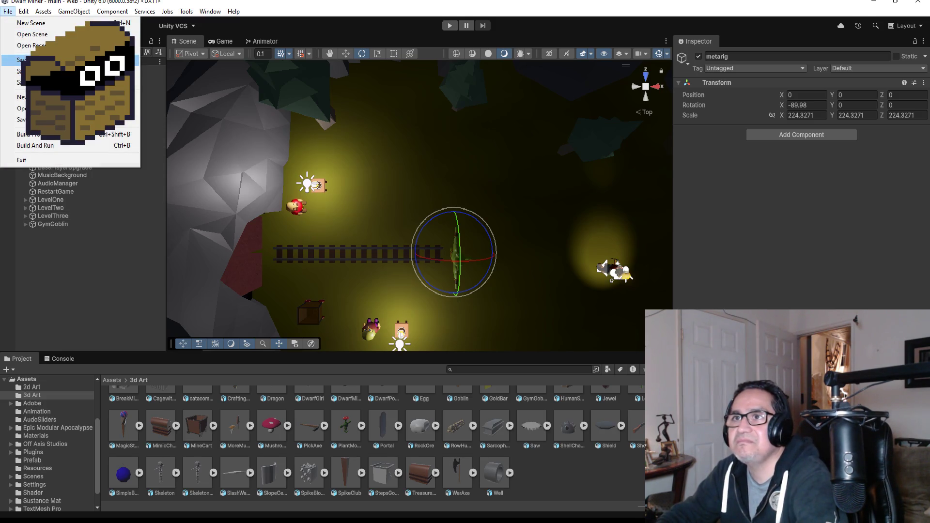
pyautogui.press('Escape')
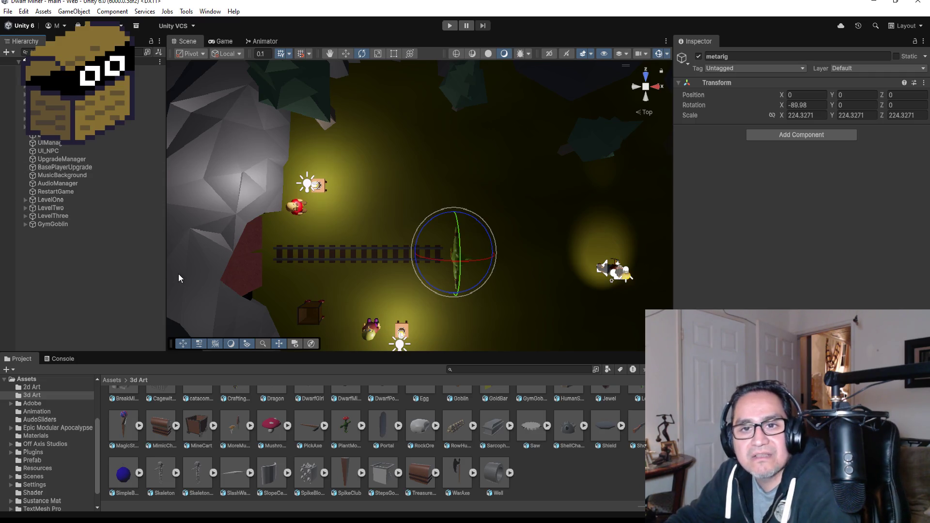
pyautogui.click(70, 284)
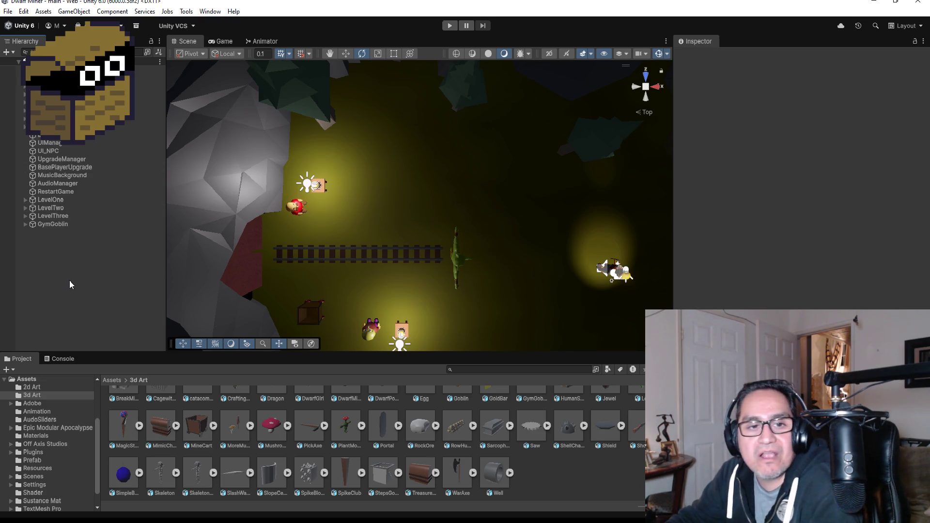